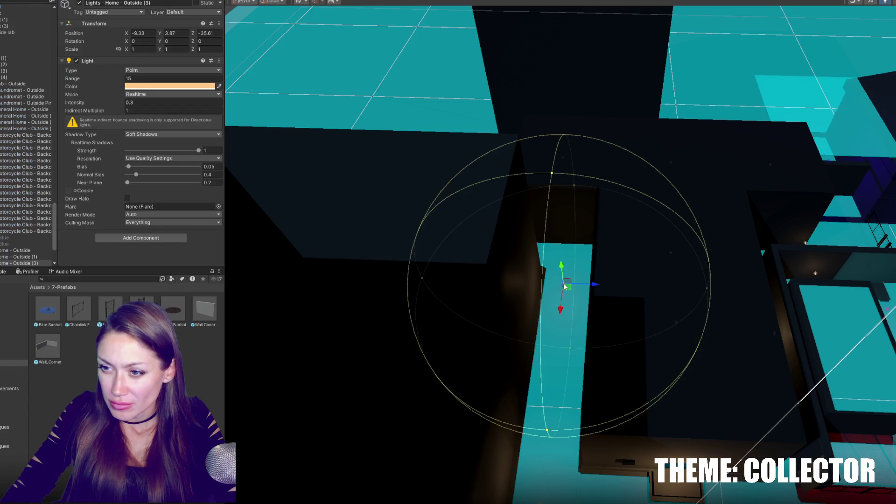
Step: Duplicate the orange home point light, hide gizmos, and move the copy to -13.19, 3.65, -44
mouse_move(557, 308)
mouse_down()
mouse_move(558, 334)
mouse_move(565, 240)
mouse_move(608, 211)
mouse_move(605, 312)
mouse_up()
key(ctrl+d)
click(596, 317)
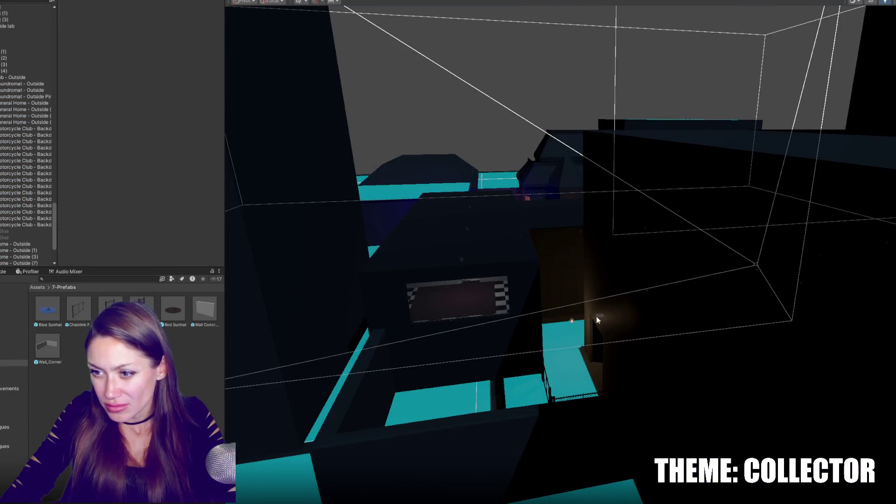
click(573, 322)
click(892, 2)
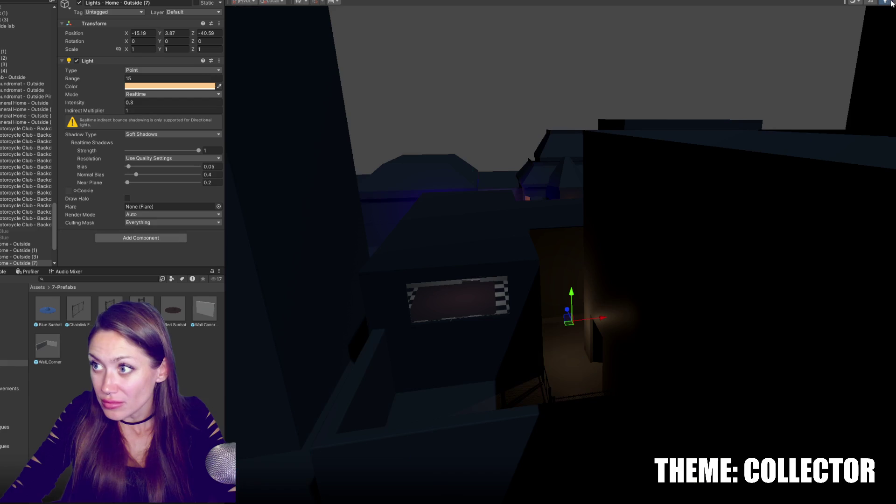
mouse_move(595, 318)
mouse_down()
mouse_move(570, 326)
mouse_move(572, 348)
mouse_move(637, 364)
mouse_move(664, 315)
mouse_move(694, 293)
mouse_up()
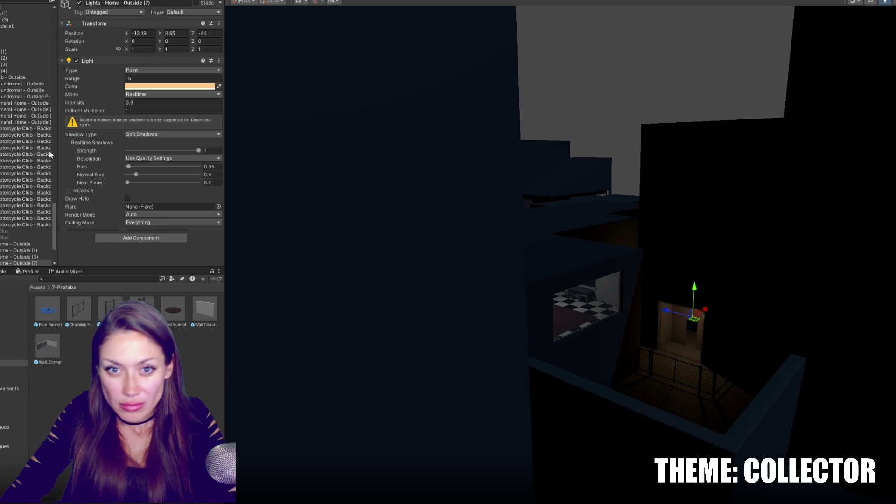
Step: Select all 30 fence objects in the Hierarchy, from the Fecnce rows up through the list
scroll(12, 44, up, 15)
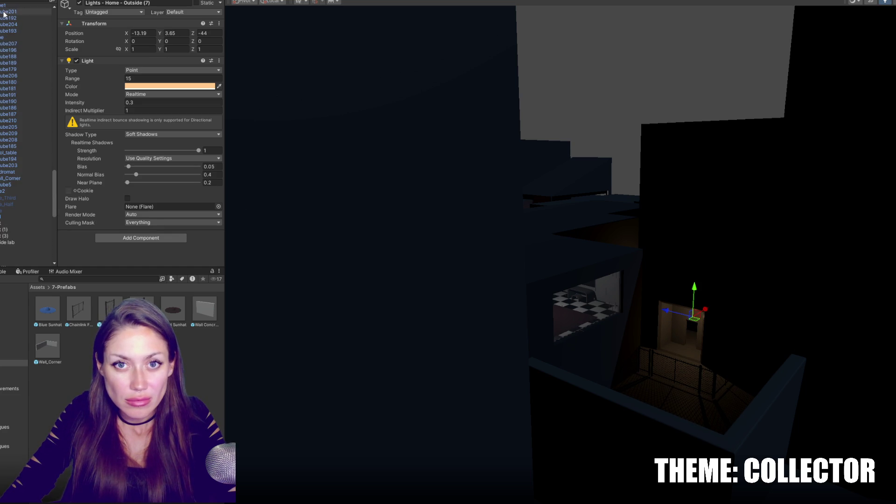
scroll(2, 106, up, 10)
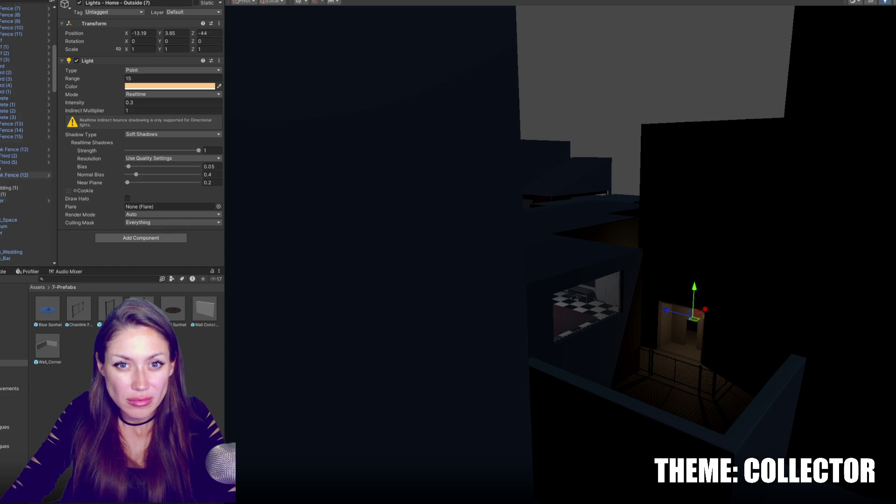
click(9, 207)
click(9, 114)
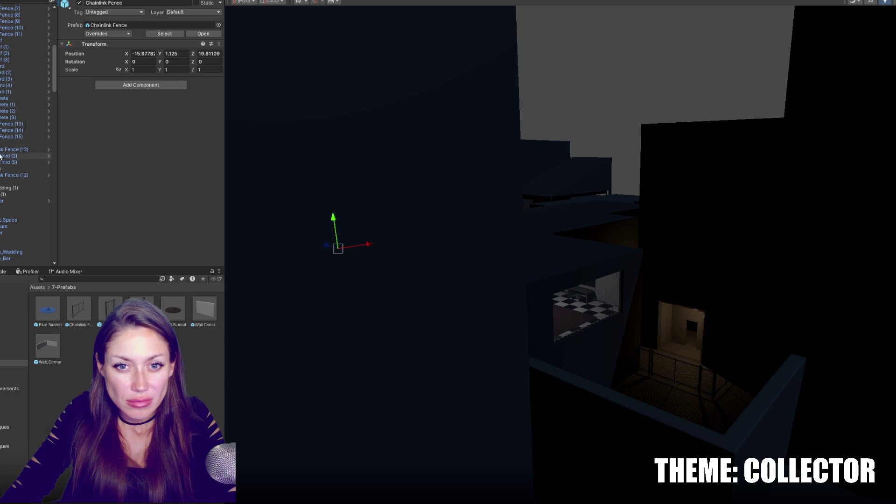
click(10, 143)
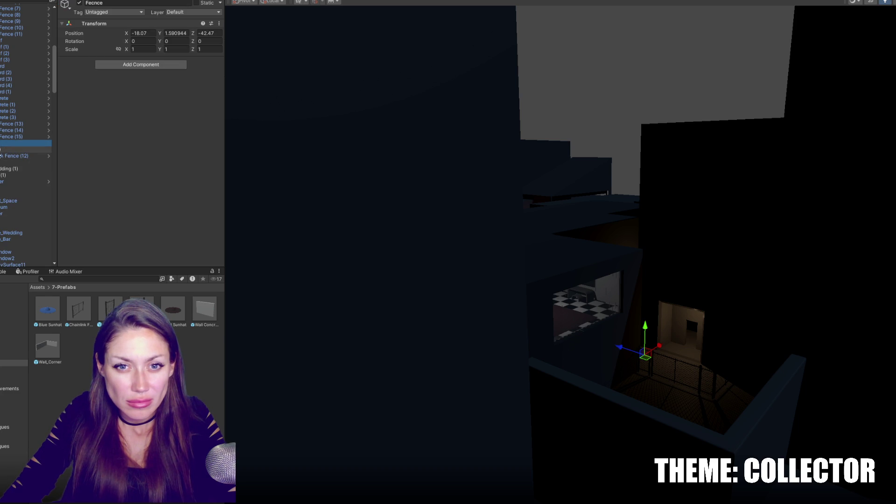
click(2, 156)
scroll(2, 116, up, 5)
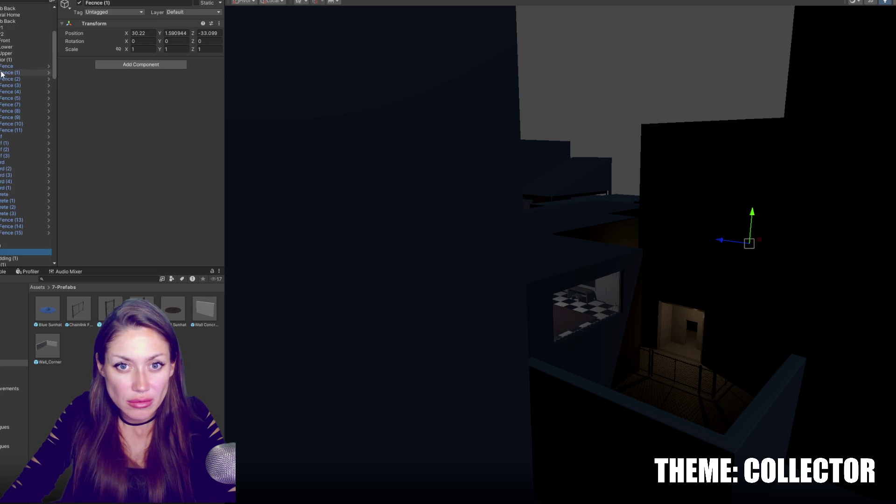
shift+click(3, 68)
Step: Group the selected fences under a new empty parent named 'Ences', undoing a stray empty object
right_click(6, 83)
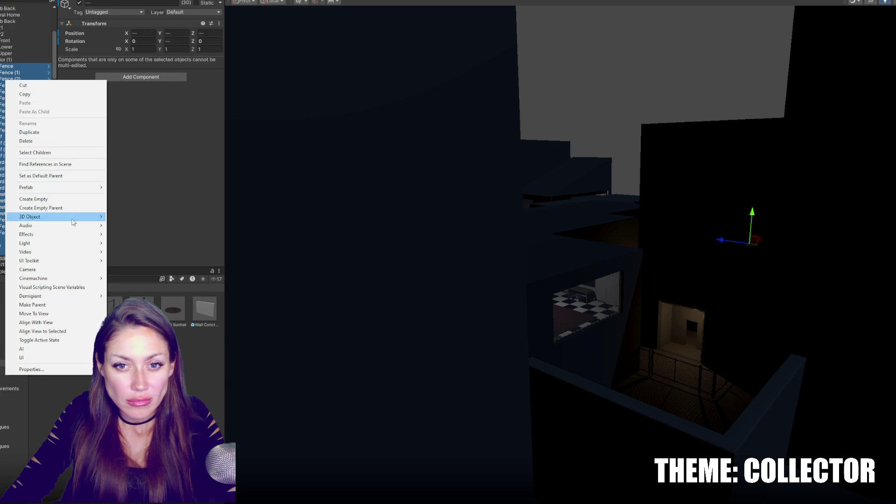
click(16, 197)
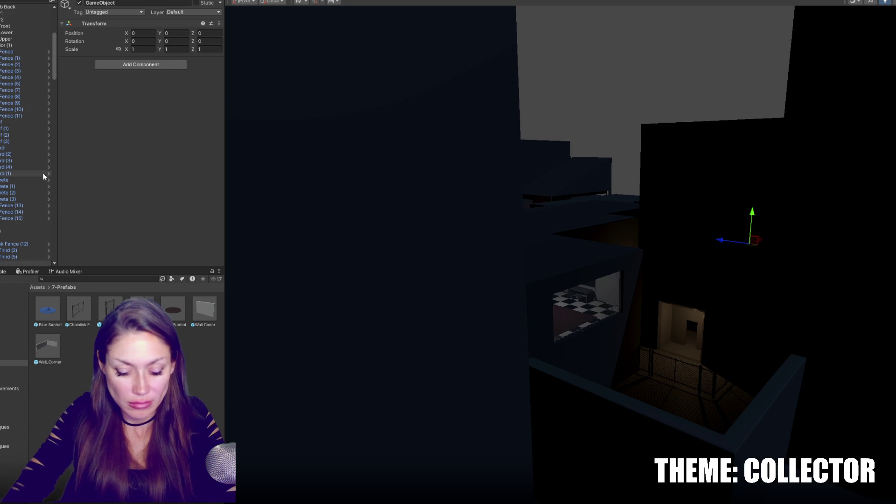
key(ctrl+z)
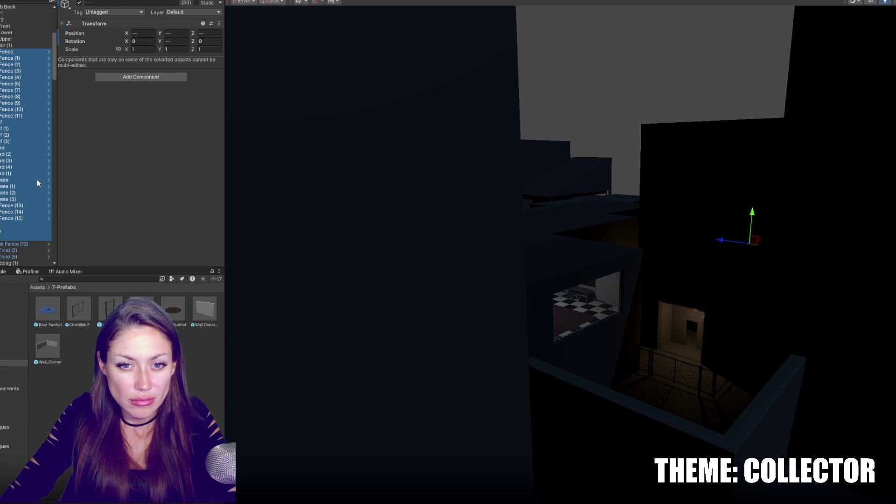
right_click(7, 246)
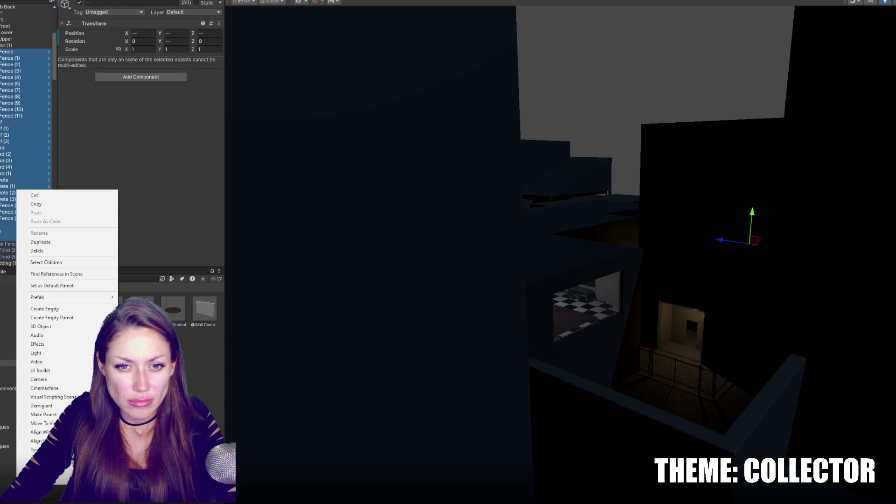
click(63, 318)
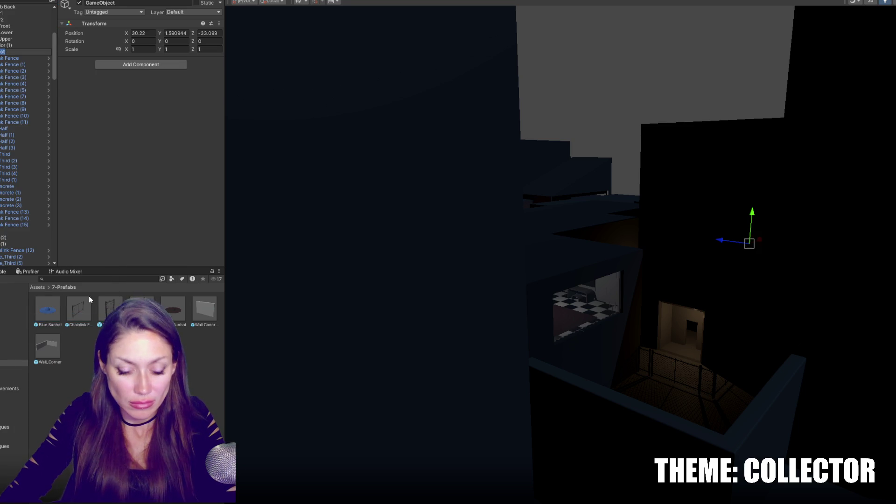
text(Ences)
key(Return)
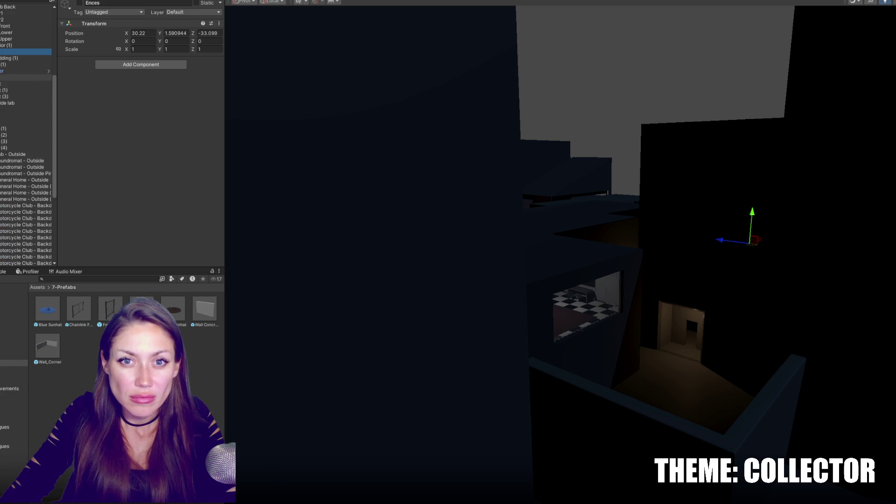
click(23, 77)
Step: Hide the cITY geometry and rename the funeral home door copy to 'Door Wedding'
click(80, 3)
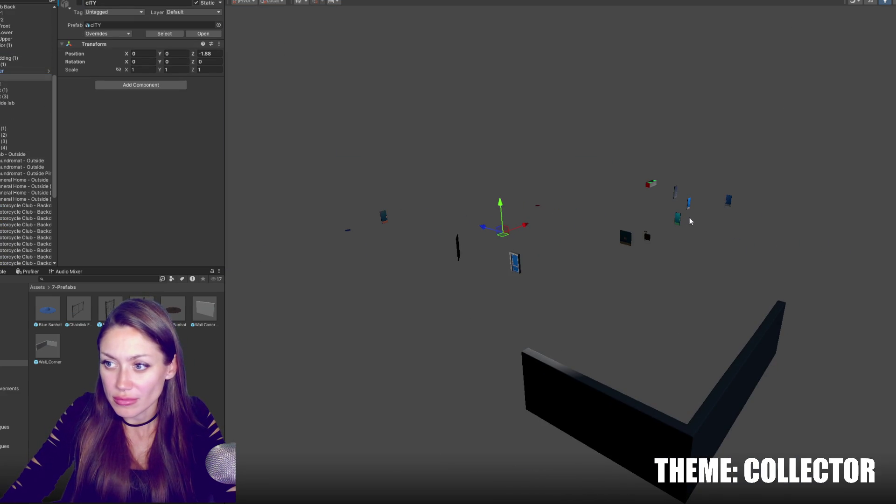
click(677, 219)
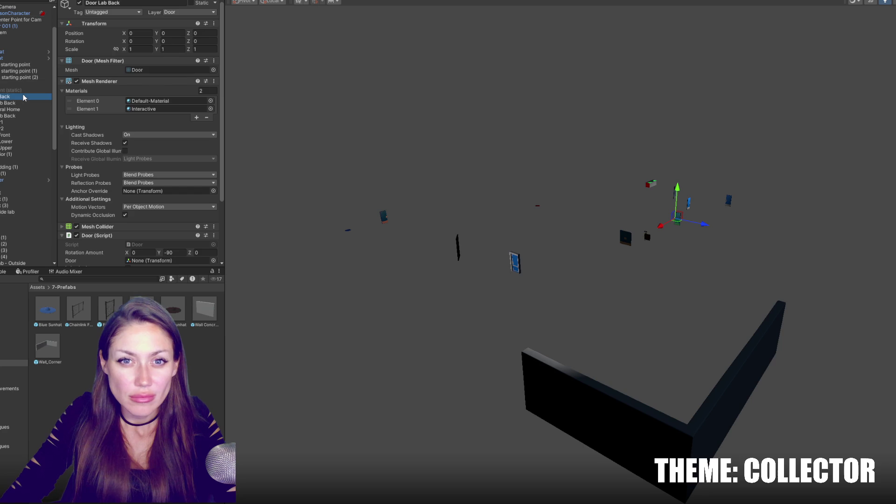
click(24, 97)
click(11, 110)
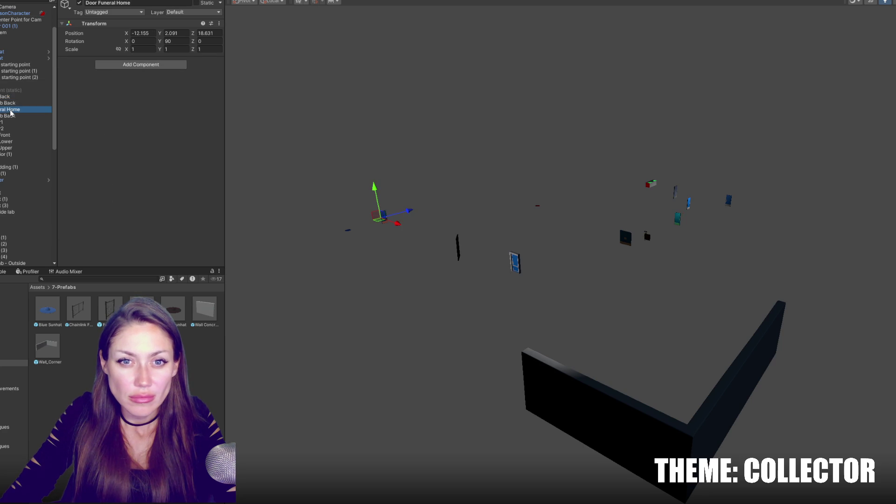
drag(98, 3, 128, 2)
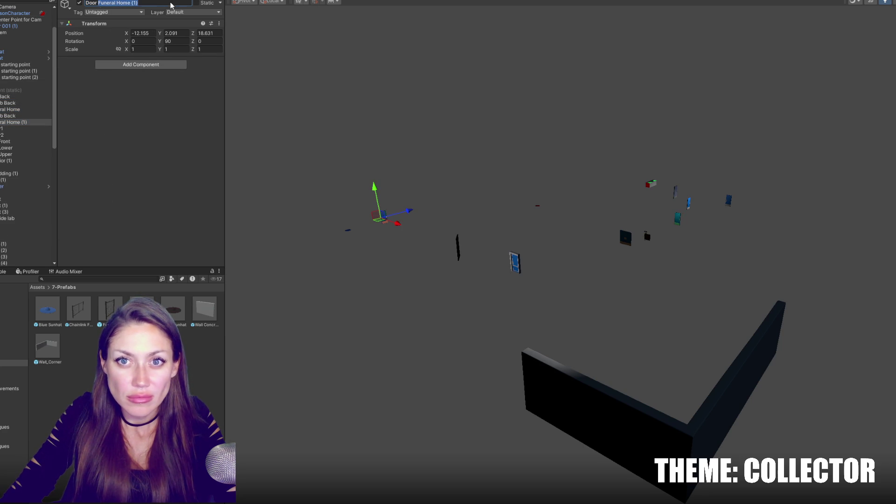
text(Wedding)
key(Return)
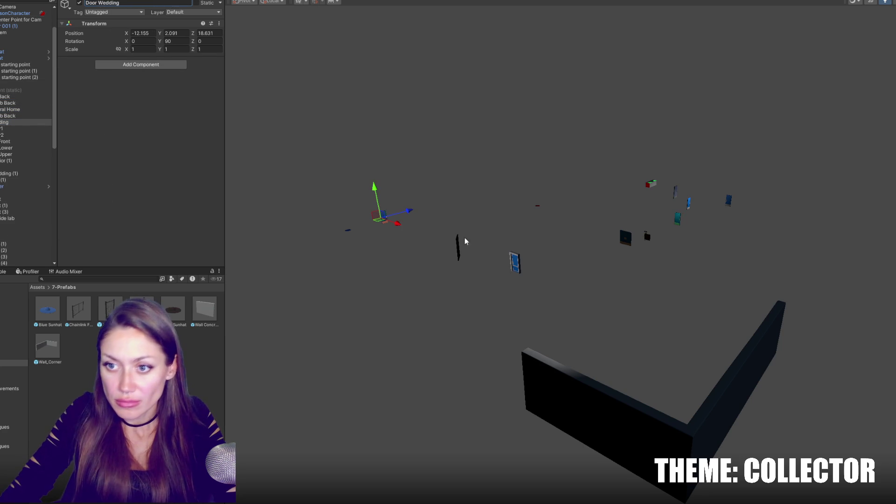
Step: Move Door Wedding to the far wall corner at Z -47.34 and re-enable Environment (static)
drag(406, 211, 721, 374)
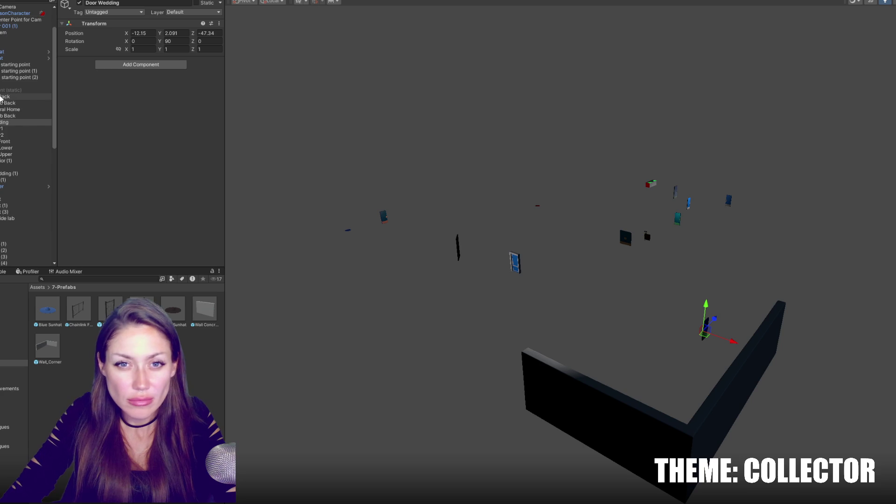
scroll(1, 98, up, 2)
click(5, 128)
click(79, 3)
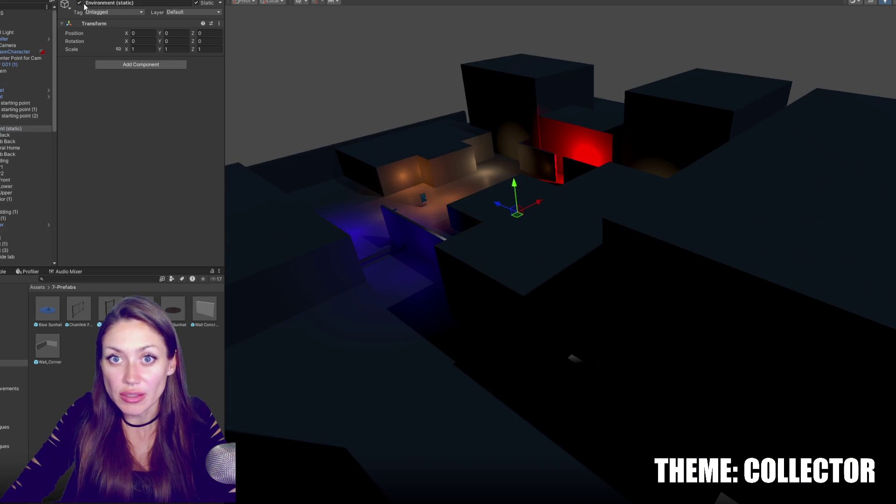
Step: Deactivate Environment (static), reactivate the cITY prefab, and orbit to look down on the city
click(80, 3)
scroll(46, 170, down, 5)
click(11, 112)
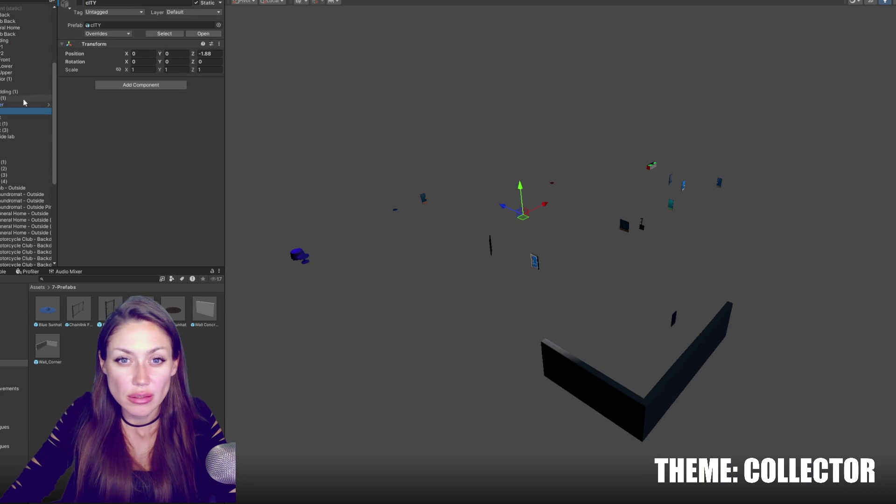
click(79, 4)
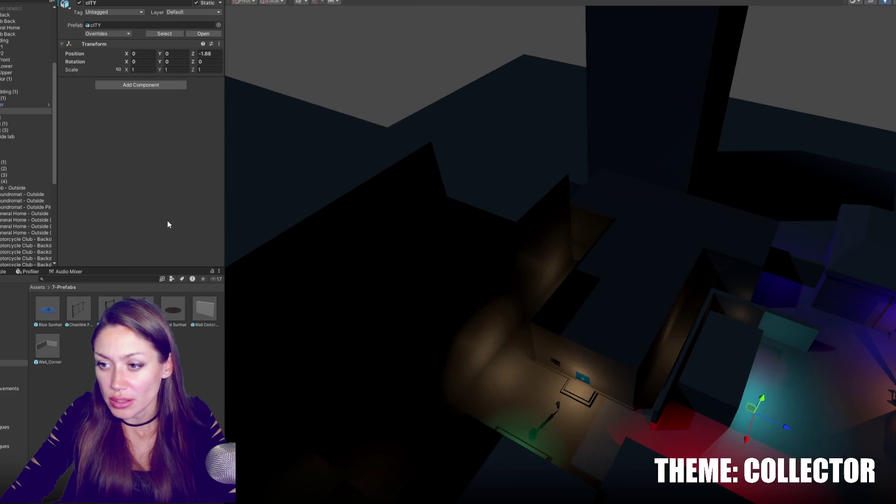
mouse_move(228, 252)
mouse_down()
mouse_move(242, 344)
mouse_move(177, 294)
mouse_move(386, 290)
mouse_move(512, 274)
mouse_move(525, 299)
mouse_up()
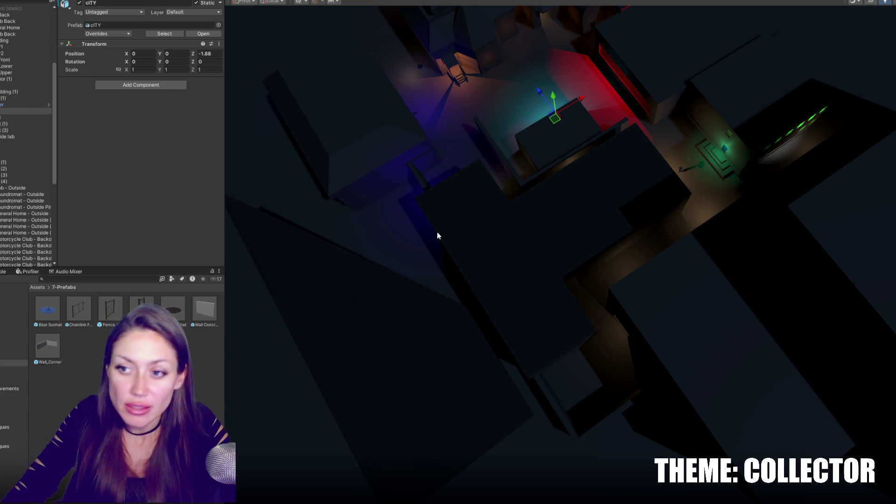
Step: Check the door objects in the Hierarchy, ending on HomeDoor1, and adjust the Scene view
scroll(508, 250, up, 3)
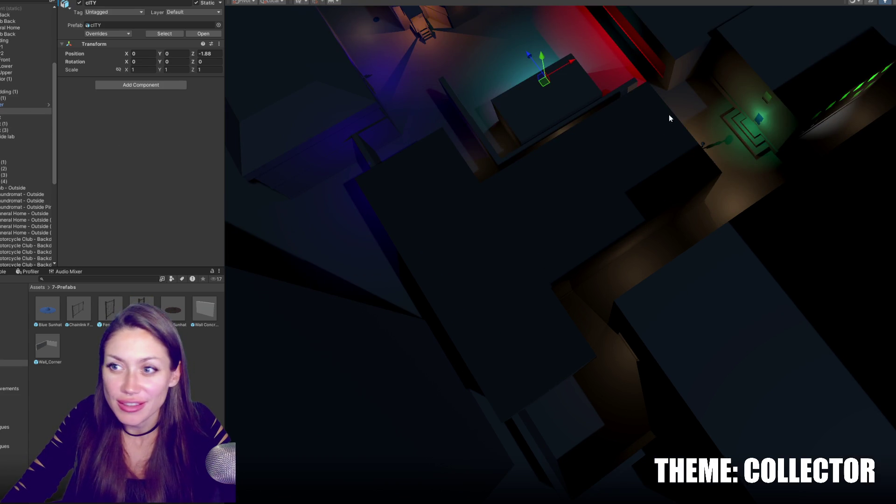
scroll(30, 84, up, 5)
click(19, 122)
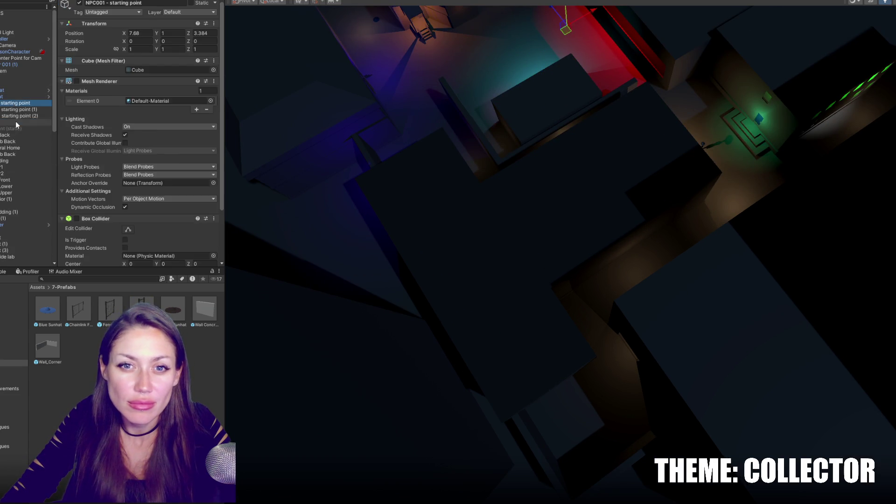
scroll(26, 136, down, 1)
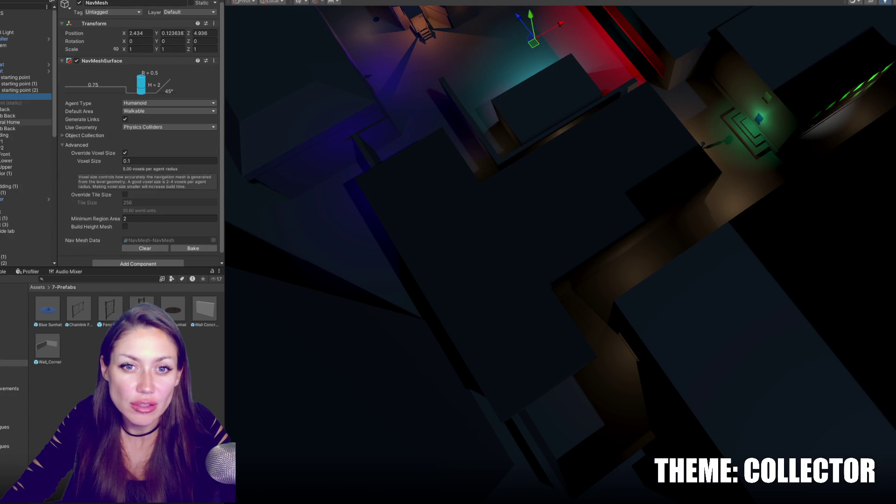
click(19, 122)
click(4, 134)
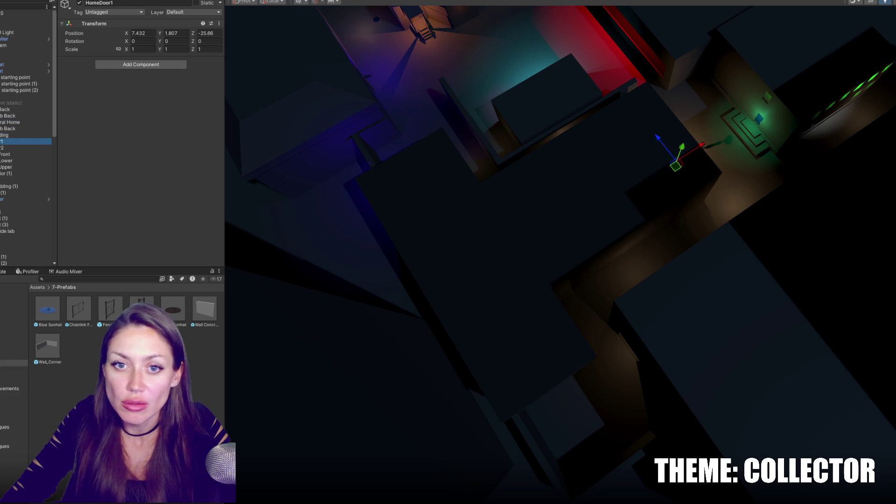
mouse_move(560, 300)
mouse_down()
mouse_move(686, 366)
mouse_move(680, 258)
mouse_move(585, 247)
mouse_move(695, 174)
mouse_up()
Step: Slide Door Wedding into the room's doorway, lower it, and rotate it 90° about vertical
drag(815, 254, 516, 270)
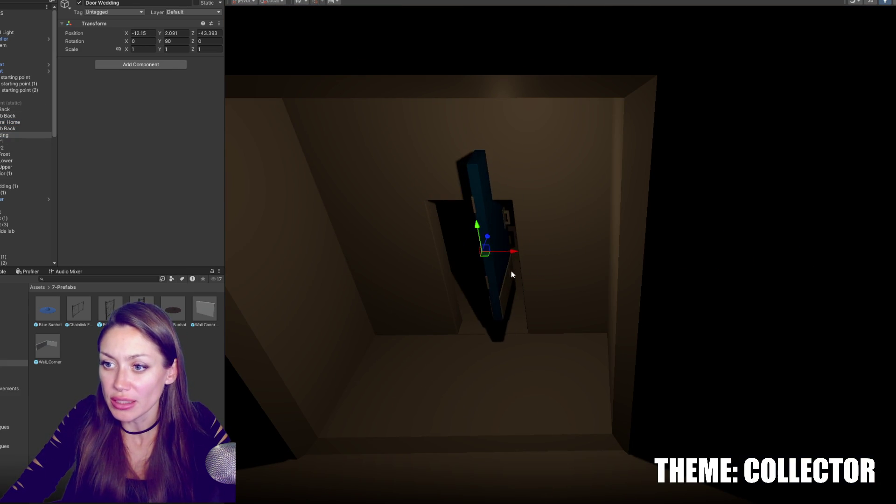
scroll(532, 208, up, 3)
drag(485, 212, 485, 253)
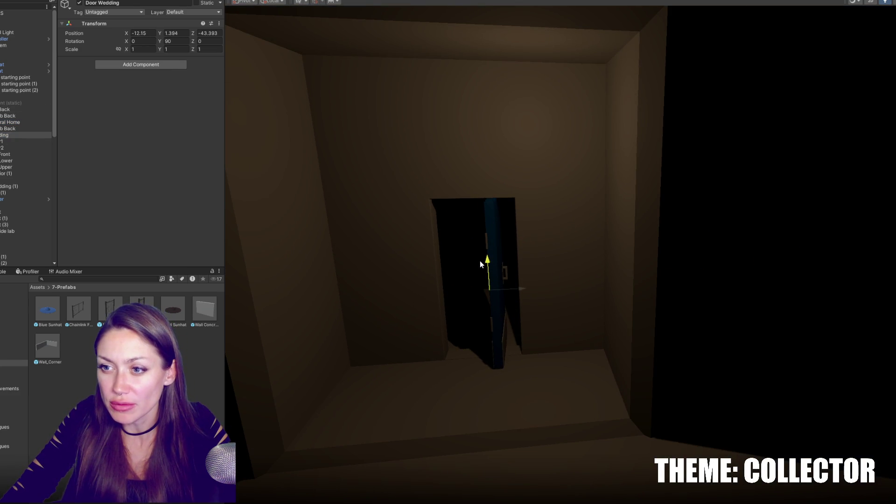
key(e)
mouse_move(514, 290)
mouse_down()
mouse_move(449, 310)
mouse_move(464, 293)
mouse_move(441, 308)
mouse_move(439, 288)
mouse_move(471, 279)
mouse_up()
key(w)
Step: Test-rotate the Door Lab Back child door inside the Door Wedding group
click(2, 135)
click(4, 142)
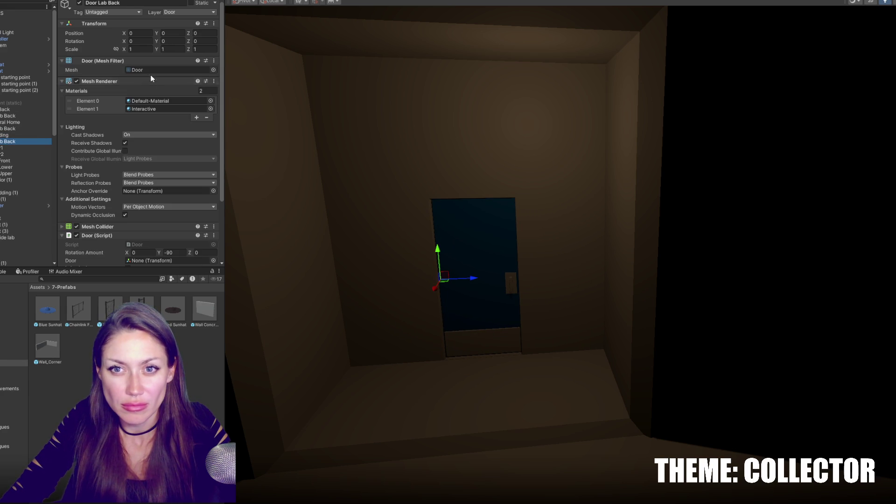
scroll(152, 135, down, 3)
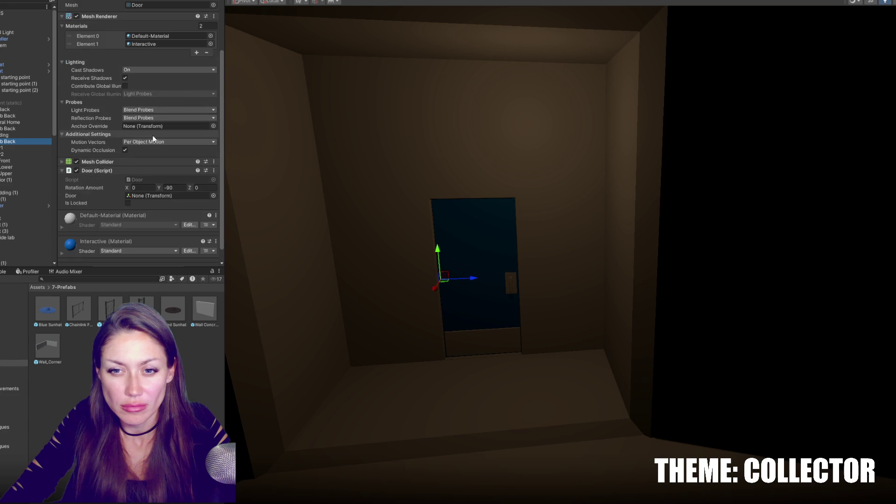
key(e)
mouse_move(473, 280)
mouse_down()
mouse_move(510, 279)
mouse_move(382, 243)
mouse_up()
scroll(154, 142, up, 3)
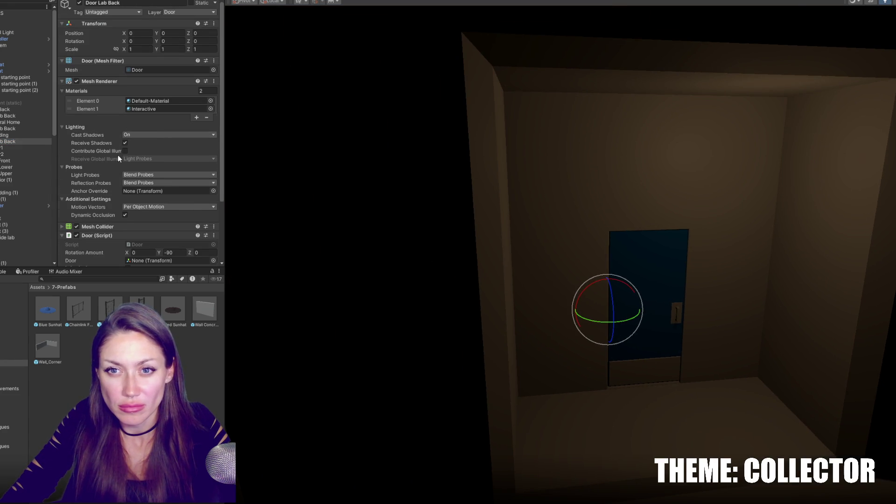
scroll(118, 155, down, 3)
mouse_move(316, 210)
mouse_down()
mouse_move(578, 234)
mouse_move(758, 322)
mouse_move(619, 260)
mouse_move(581, 301)
mouse_move(561, 242)
mouse_up()
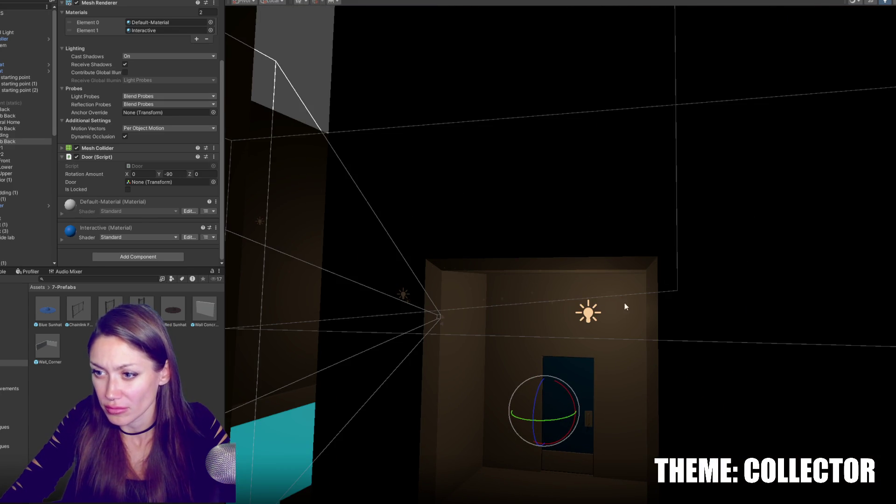
Step: Nudge and lower the room's point light and recolour it from orange to saturated pink
click(593, 316)
drag(561, 314, 526, 314)
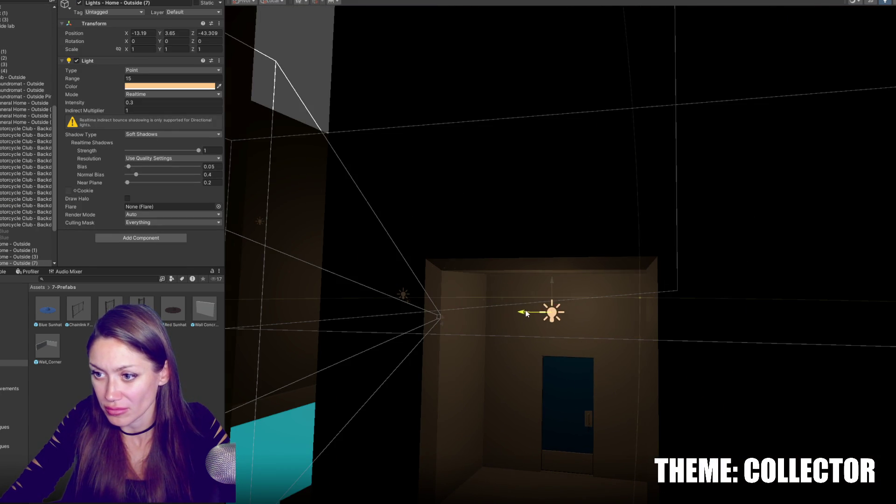
drag(555, 283, 540, 304)
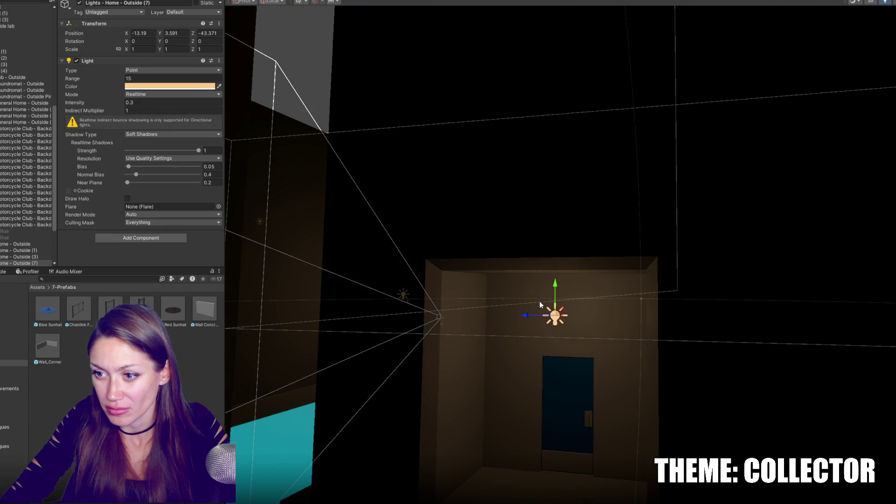
click(212, 86)
click(257, 169)
drag(229, 131, 229, 121)
Step: Duplicate the pink light into the next room and tint the copy a brighter soft pink
drag(530, 332, 655, 305)
key(ctrl+z)
key(ctrl+d)
mouse_move(538, 321)
mouse_down()
mouse_move(670, 300)
mouse_move(524, 304)
mouse_move(627, 245)
mouse_move(717, 263)
mouse_up()
click(191, 86)
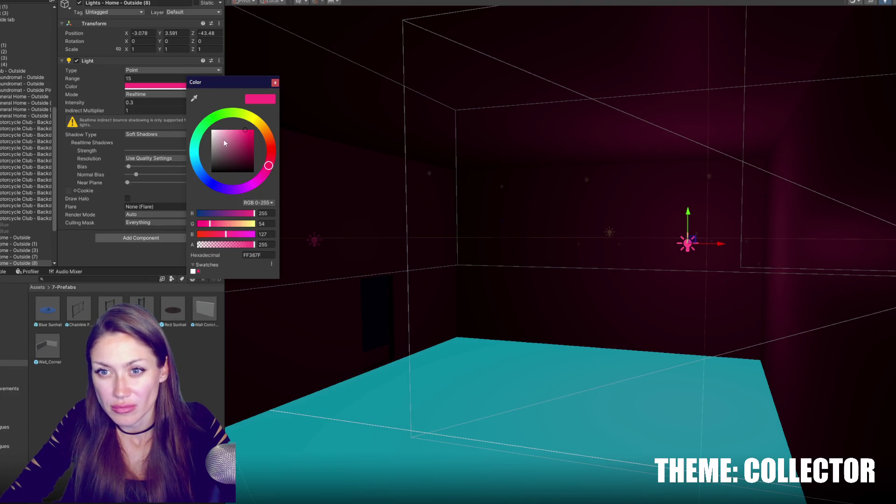
click(211, 146)
drag(211, 145, 223, 140)
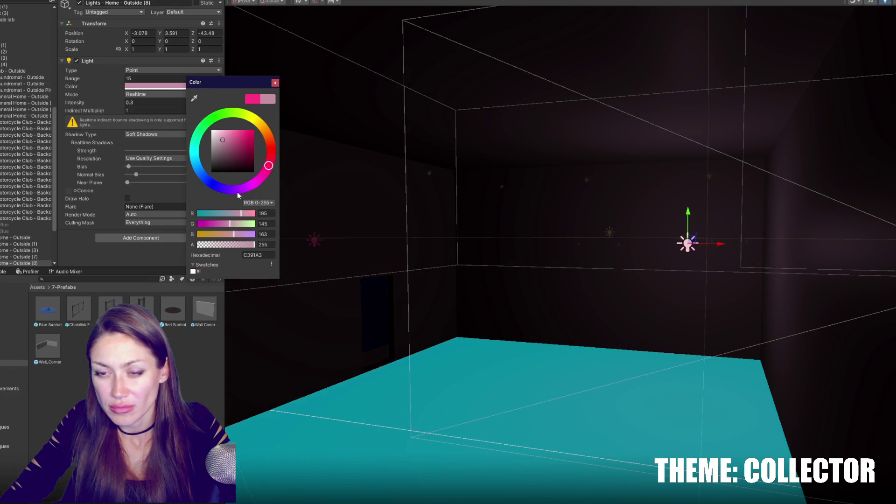
click(238, 131)
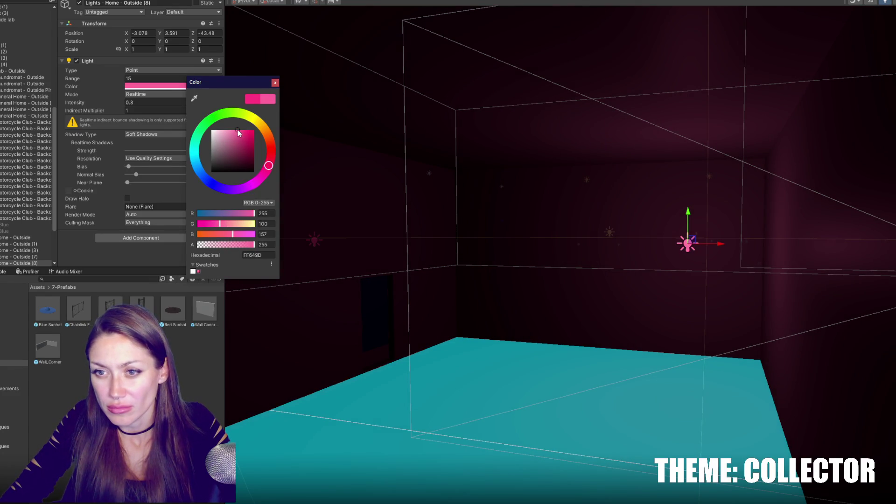
Step: Add another pink light copy on the far side of the large room
drag(682, 269, 780, 275)
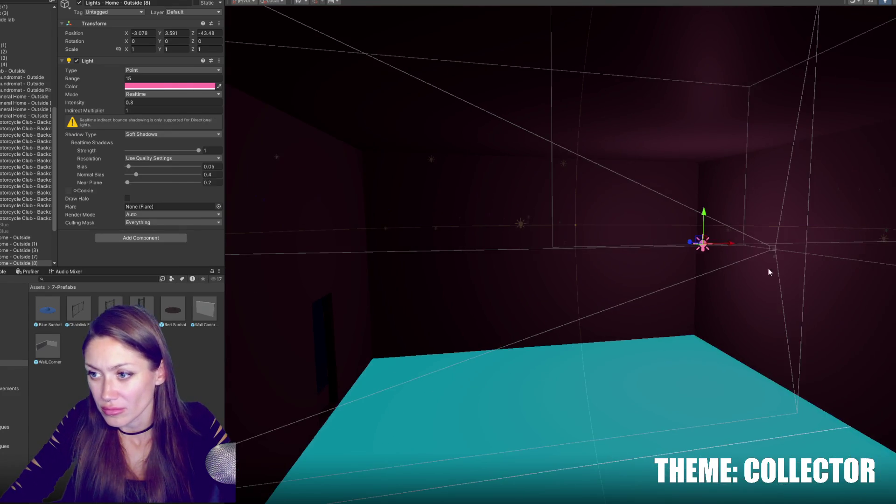
key(ctrl+d)
drag(689, 242, 778, 301)
mouse_move(834, 259)
mouse_down()
mouse_move(516, 290)
mouse_move(345, 261)
mouse_move(576, 223)
mouse_move(625, 227)
mouse_move(530, 257)
mouse_up()
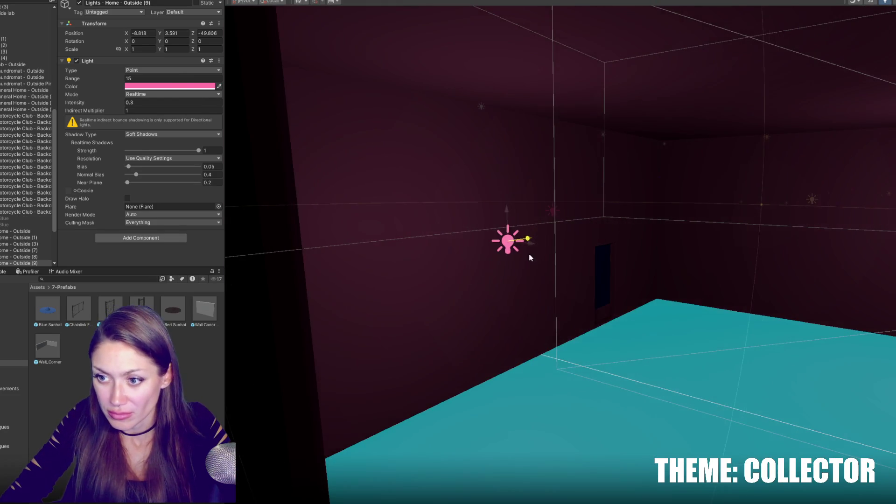
mouse_move(586, 232)
mouse_down()
mouse_move(286, 106)
mouse_move(299, 152)
mouse_up()
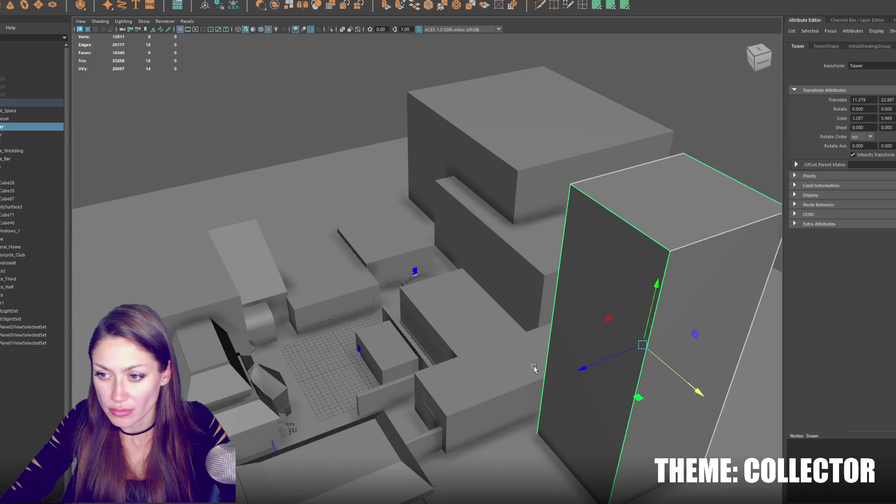
Step: Fly inside Event_Space, isolate and frame its ground floor, then unhide the other buildings
click(479, 247)
key(f)
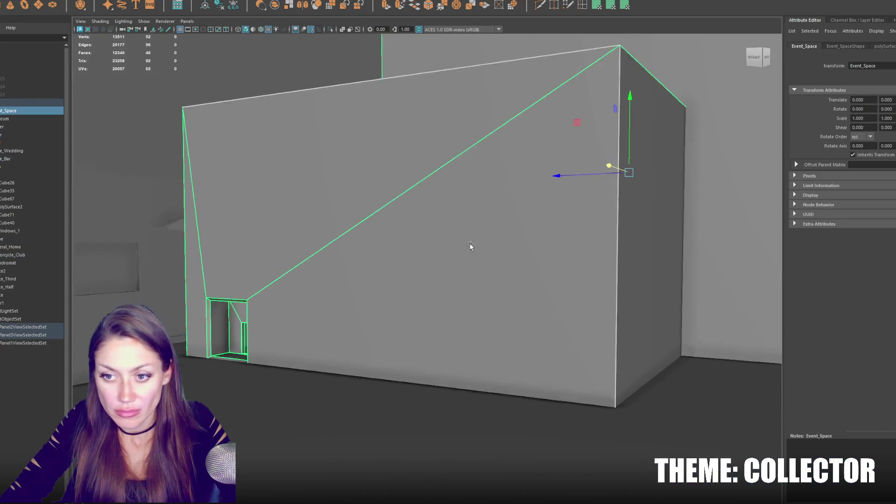
mouse_move(469, 243)
mouse_down()
mouse_move(310, 316)
mouse_move(513, 234)
mouse_move(475, 264)
mouse_move(456, 223)
mouse_move(428, 250)
mouse_up()
right_click(434, 245)
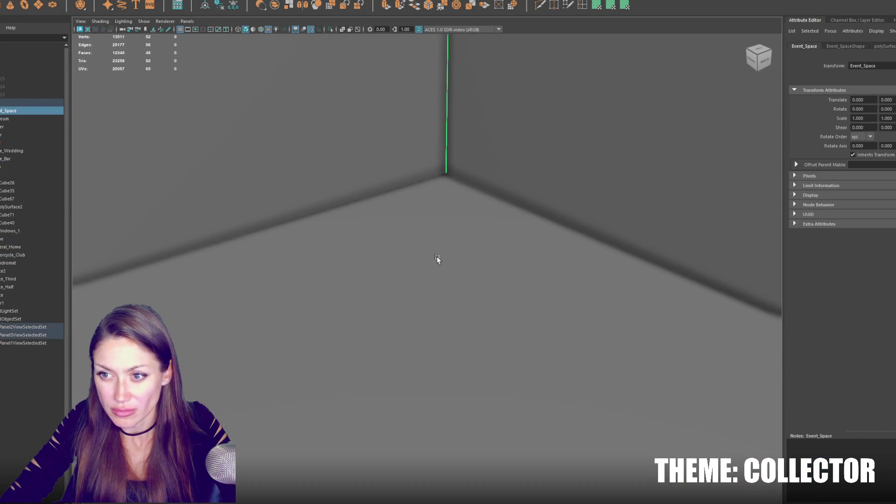
right_click(384, 239)
click(419, 284)
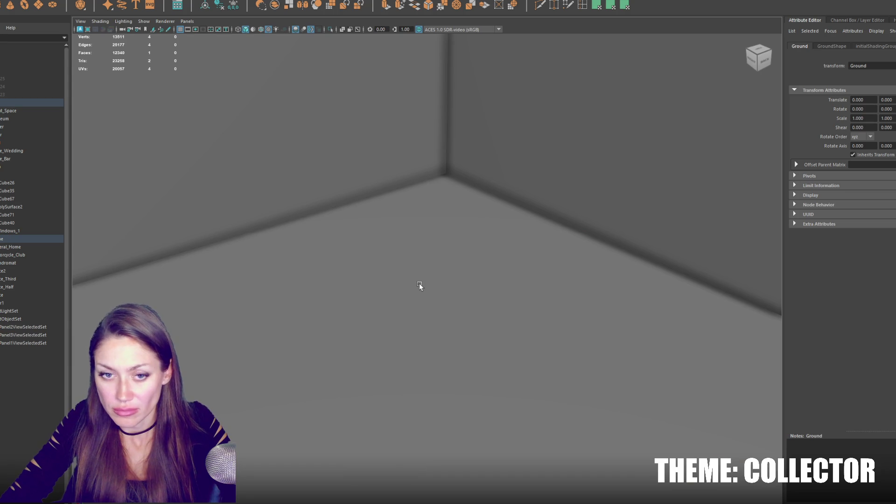
key(ctrl+1)
key(f)
click(582, 227)
click(574, 262)
key(ctrl+1)
Step: Inspect Event_Space in wireframe, return to shaded view, and select the ground floor shape
click(481, 297)
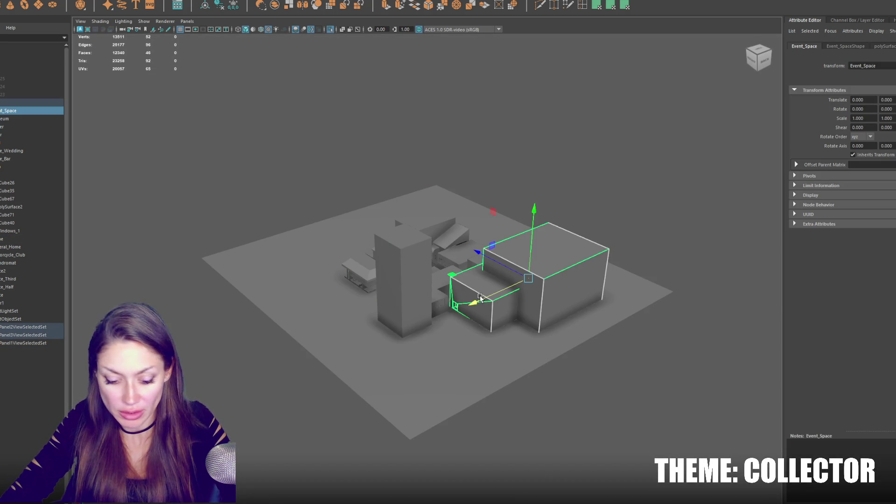
key(f)
key(4)
drag(452, 300, 473, 287)
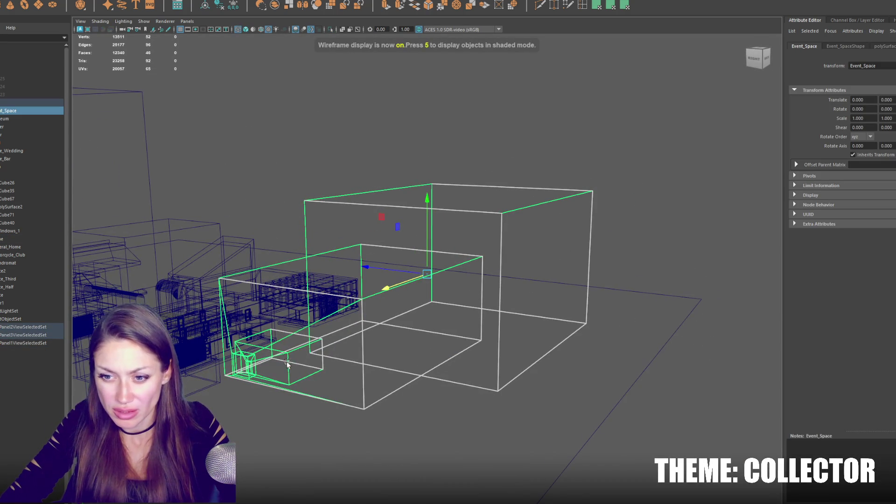
scroll(289, 365, up, 5)
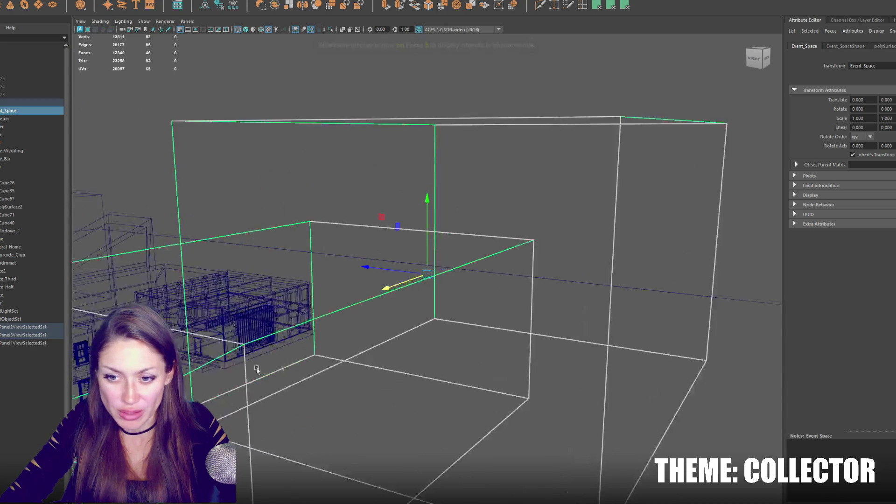
drag(260, 370, 441, 286)
scroll(394, 324, down, 2)
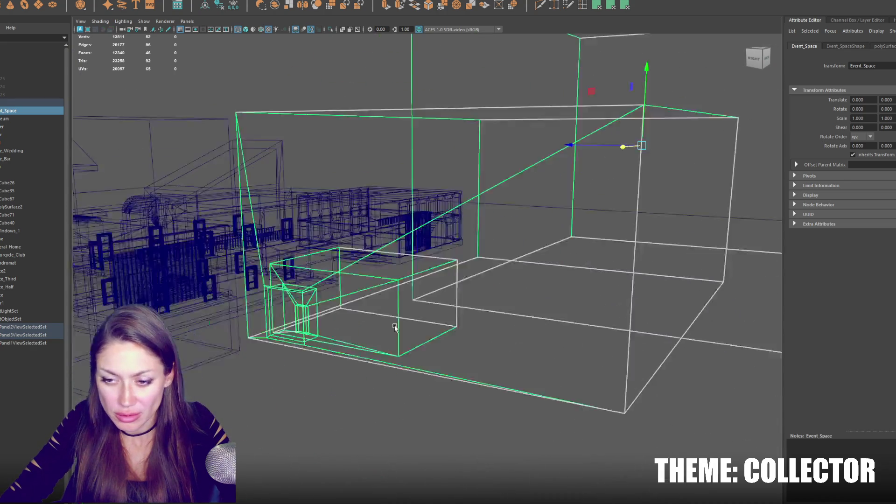
scroll(393, 325, up, 10)
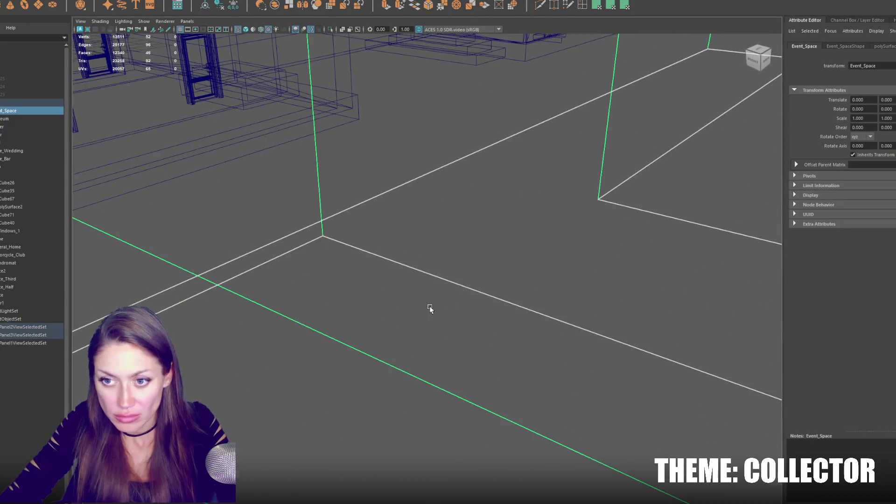
key(5)
right_click(338, 285)
click(346, 296)
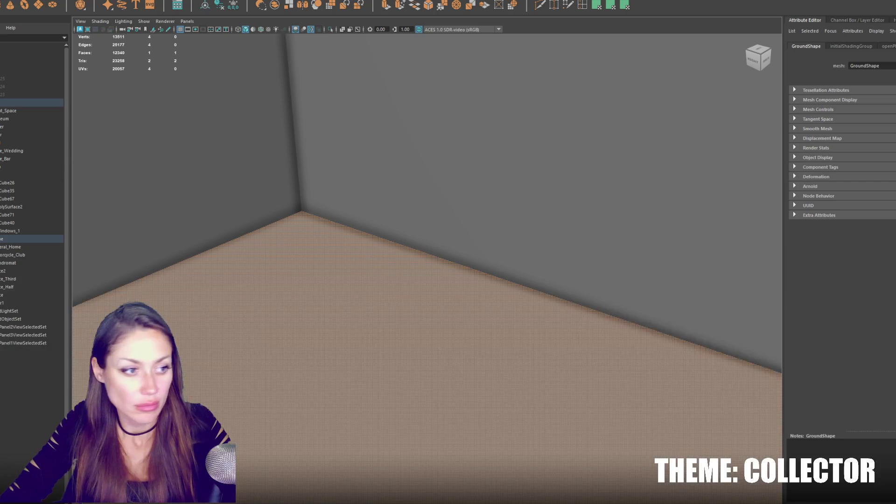
Step: Give the ground floor a planar UV projection and assign it the blinn1 material
click(607, 4)
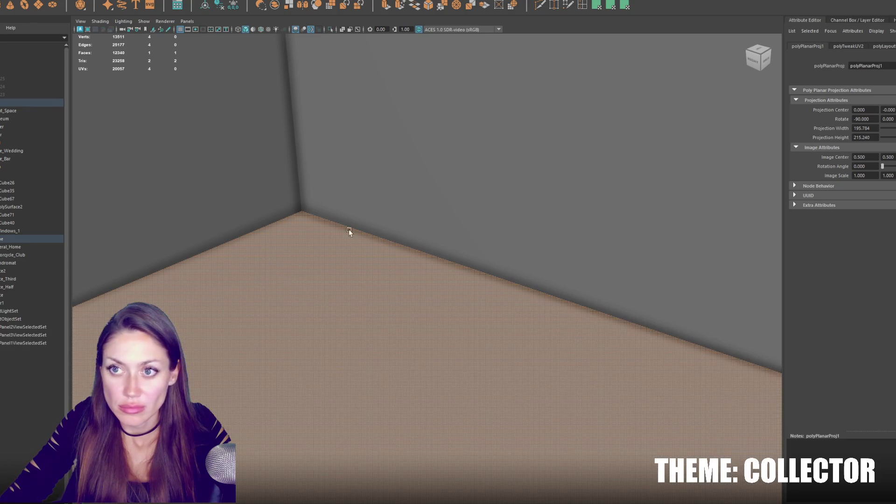
right_click(347, 269)
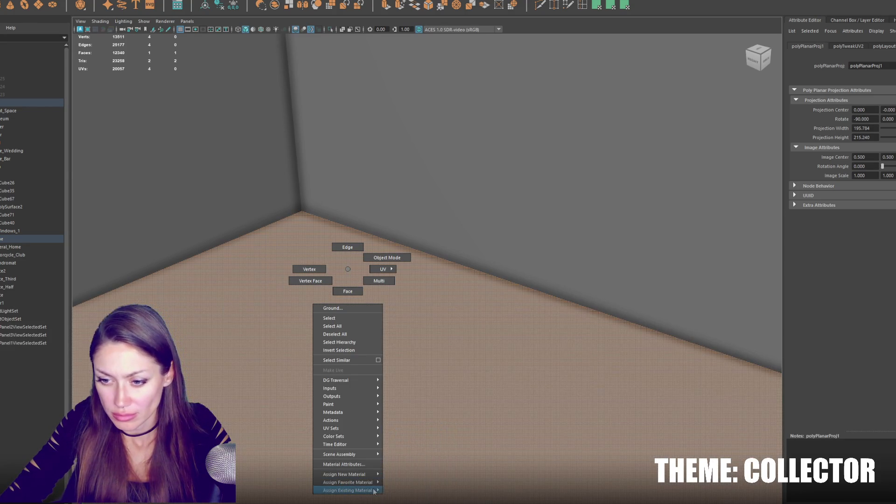
mouse_move(354, 490)
click(419, 462)
Step: Export the selected City group as FBX and return to Unity
click(21, 130)
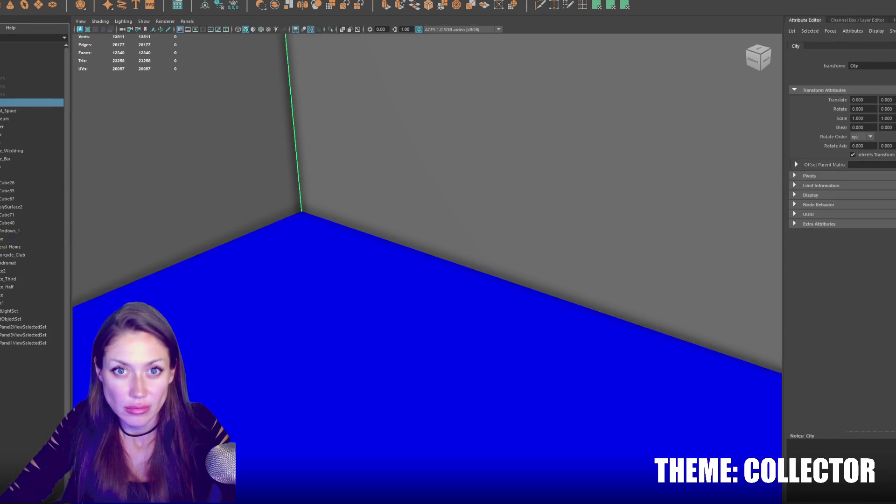
click(7, 1)
key(Escape)
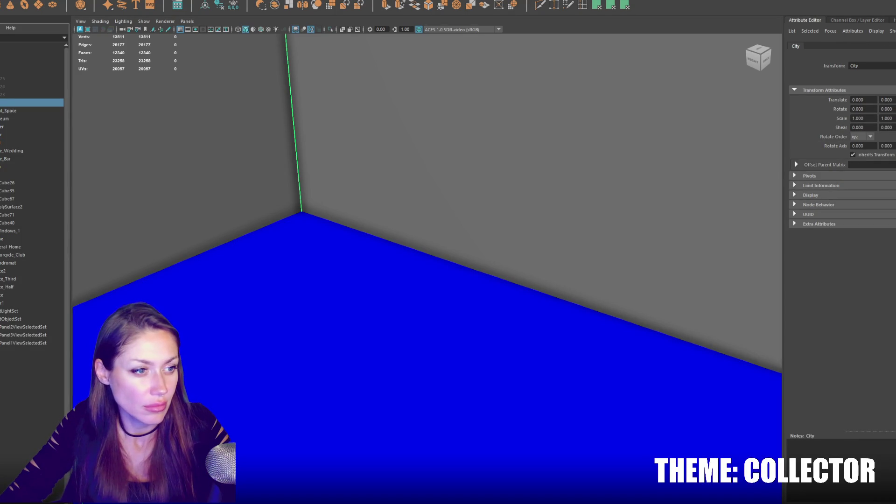
key(alt+Tab)
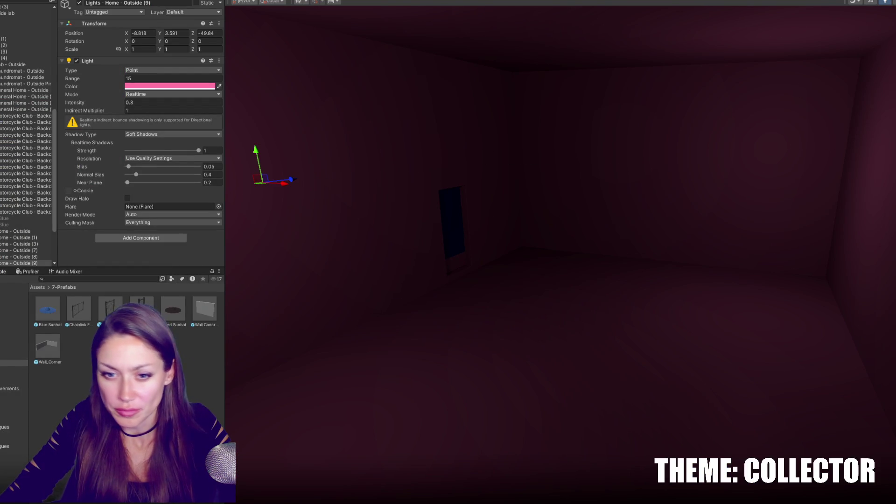
Step: Look through the Cookies and materials folders, then frame and zoom on the pink-lit room
click(16, 318)
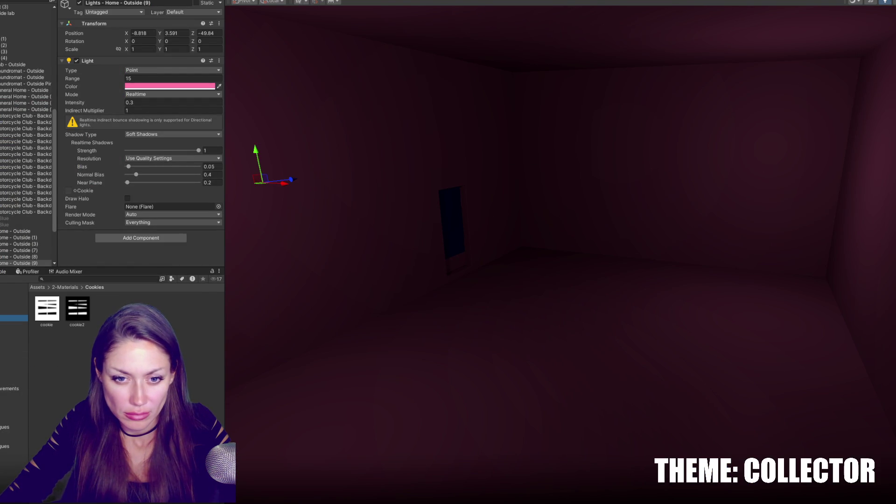
click(14, 312)
mouse_move(474, 390)
mouse_down()
mouse_move(469, 367)
mouse_move(509, 338)
mouse_move(440, 348)
mouse_move(725, 340)
mouse_up()
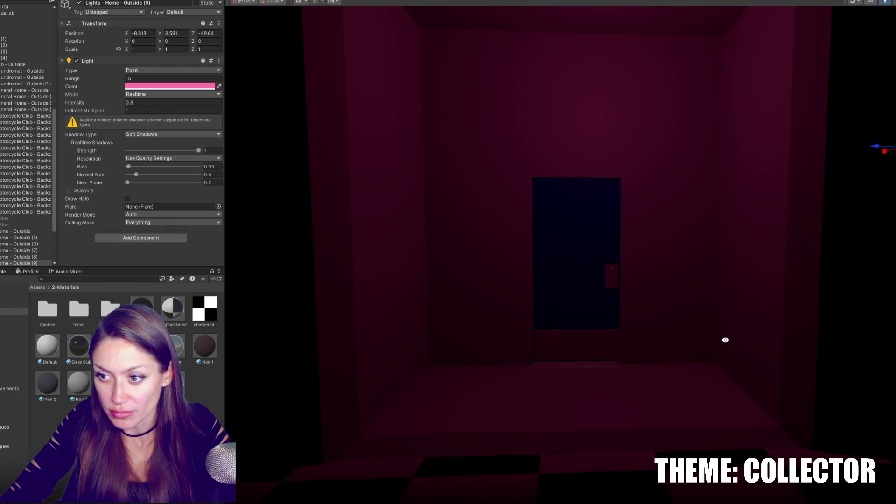
scroll(727, 343, down, 5)
key(f)
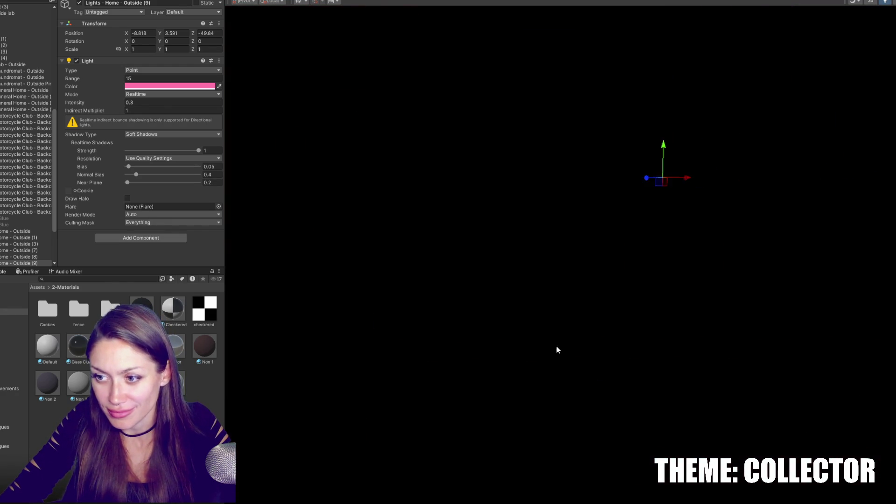
scroll(379, 414, up, 3)
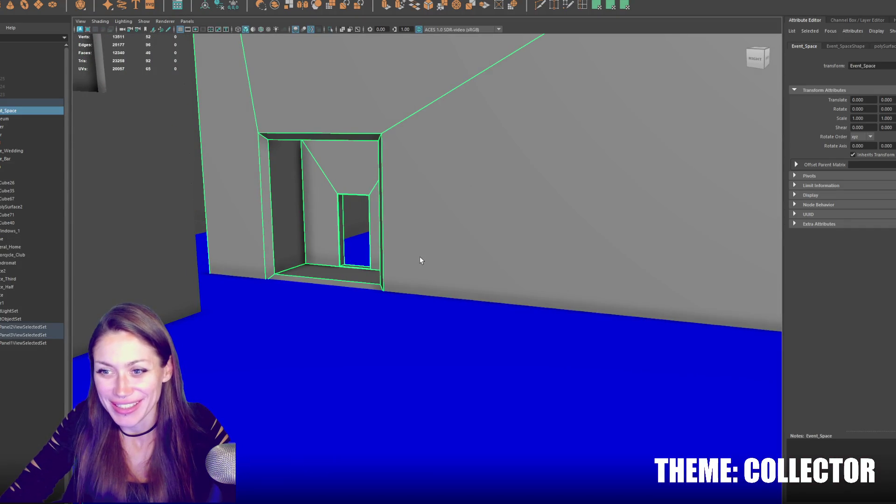
Step: Try raising the room's floor face, then undo back to whole-object selection
scroll(395, 242, up, 6)
mouse_move(458, 283)
mouse_down()
mouse_move(327, 261)
mouse_move(334, 190)
mouse_up()
key(F11)
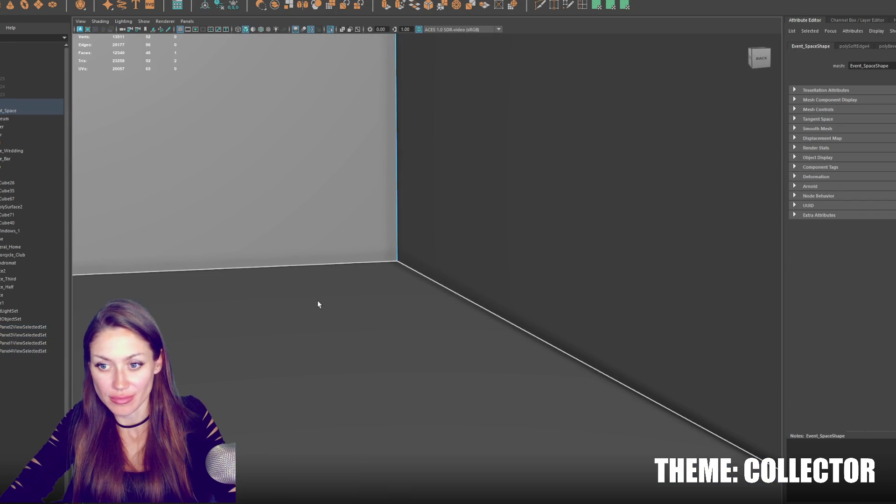
click(317, 301)
key(f)
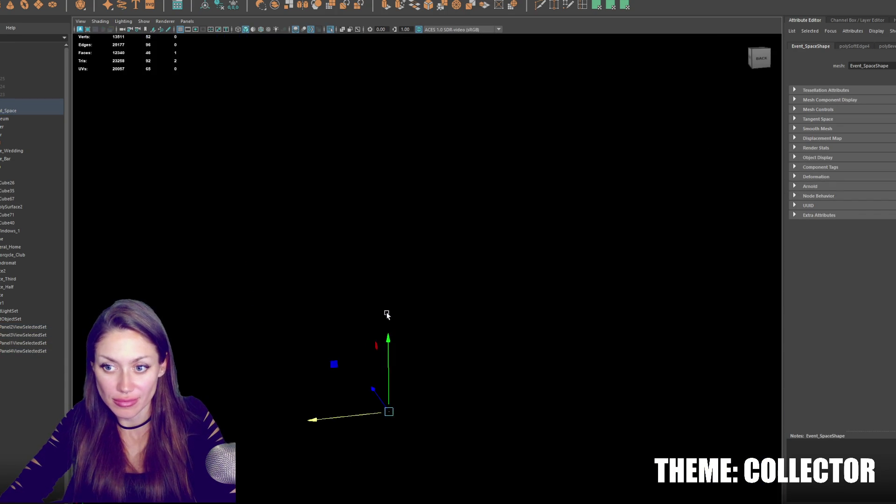
scroll(387, 318, down, 5)
mouse_move(391, 326)
alt+mouse_down()
mouse_move(324, 340)
mouse_move(594, 304)
mouse_move(415, 318)
alt+mouse_up()
drag(487, 361, 502, 322)
key(ctrl+z)
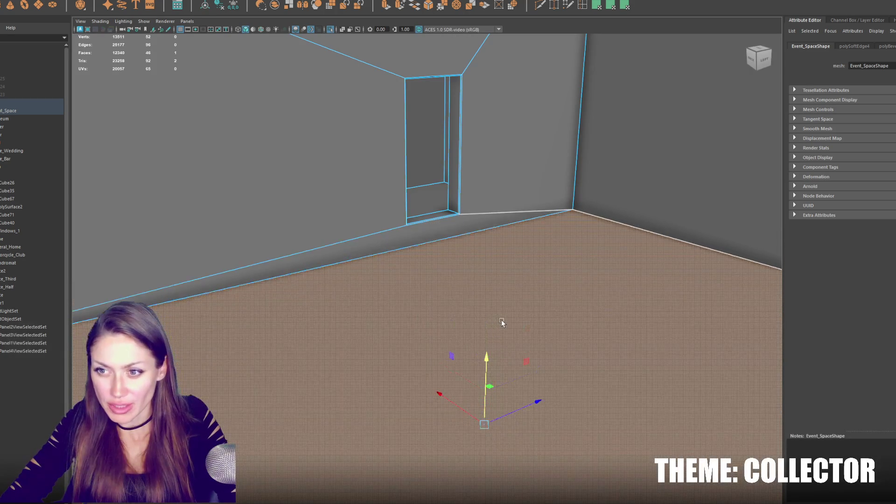
key(F8)
key(f)
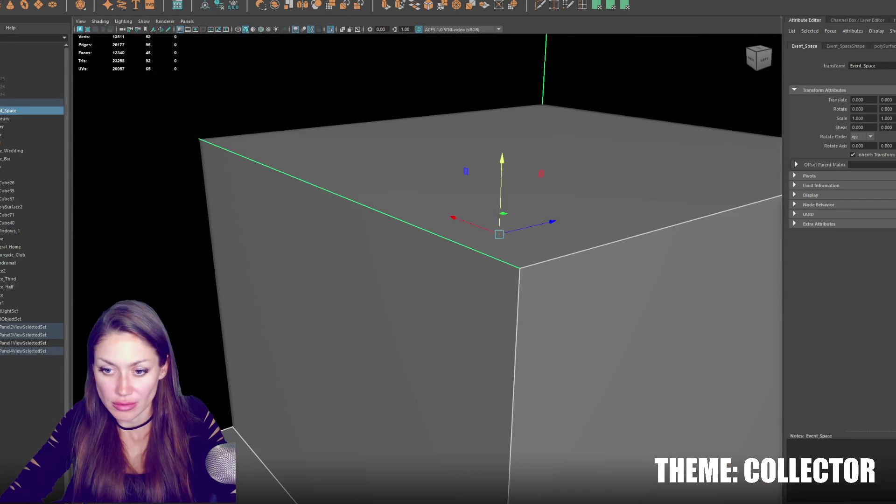
click(379, 472)
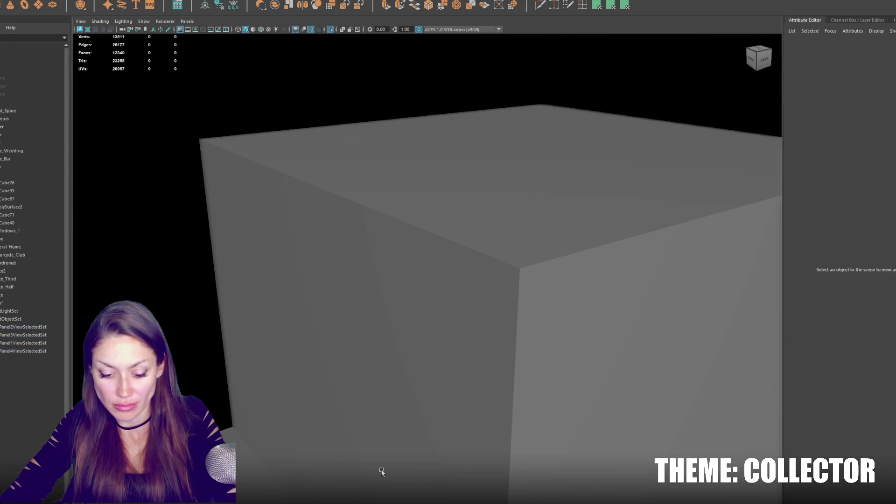
key(f)
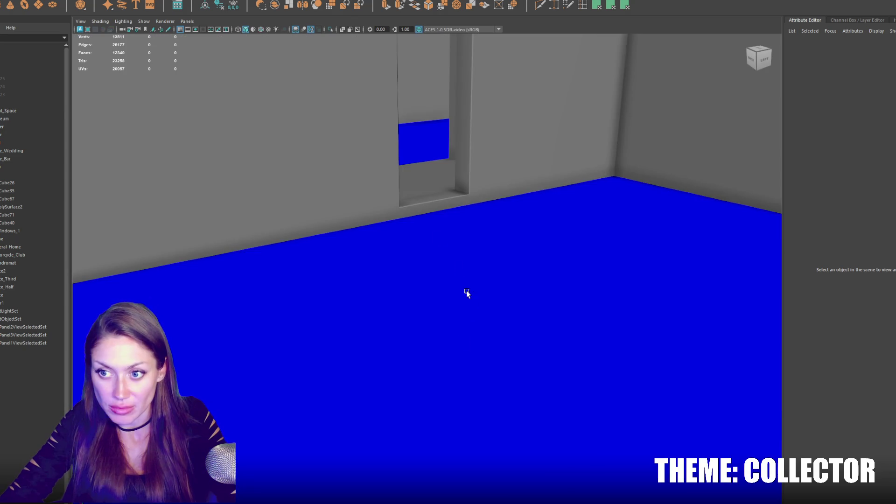
Step: Select Event_Space's floor face, extrude it, and raise it slightly
click(370, 202)
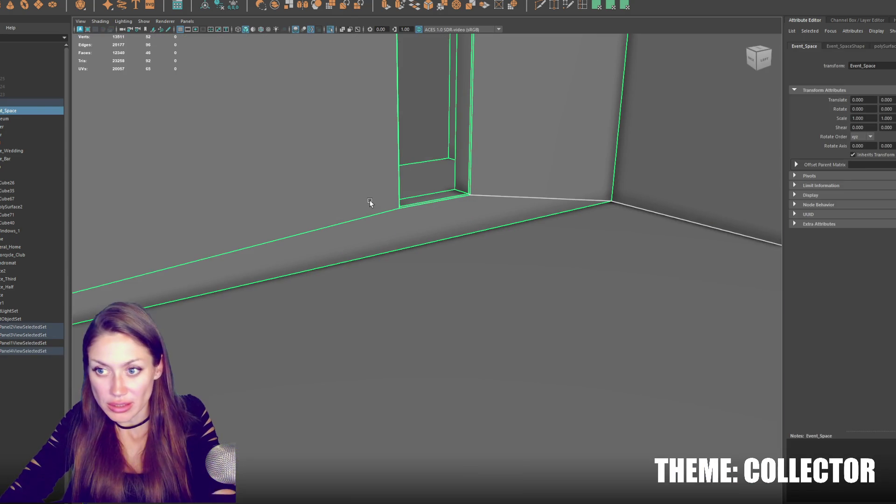
right_click(485, 256)
click(497, 283)
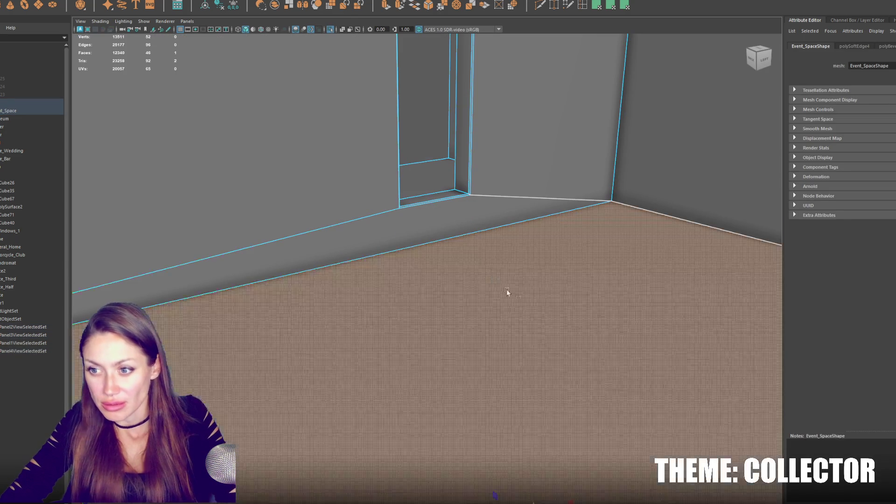
key(ctrl+e)
drag(504, 422, 520, 362)
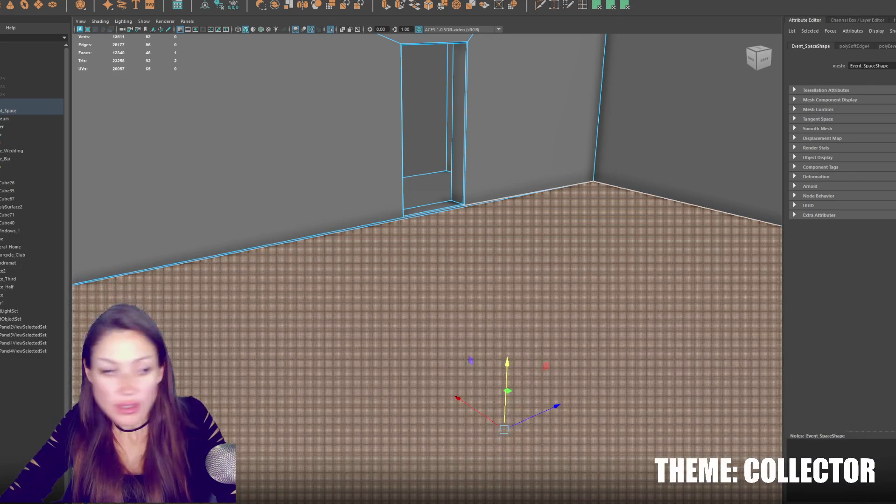
Step: Apply a planar UV projection to the raised floor and assign an existing material
key(p)
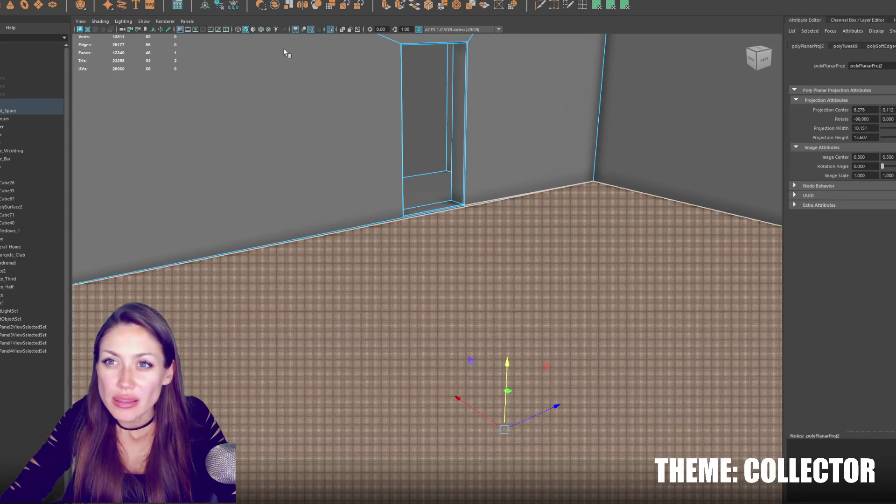
right_click(353, 234)
mouse_move(354, 455)
click(410, 455)
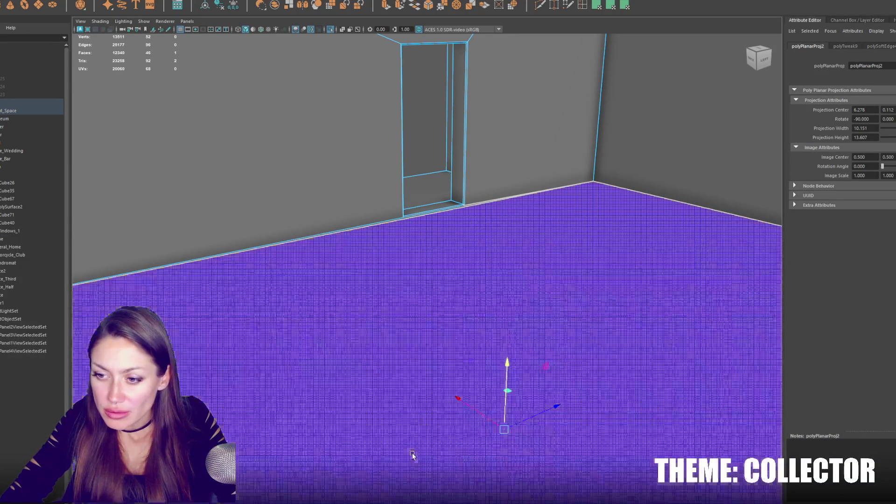
Step: Reselect the whole City object, open and dismiss the File menu, then return to Unity
key(F8)
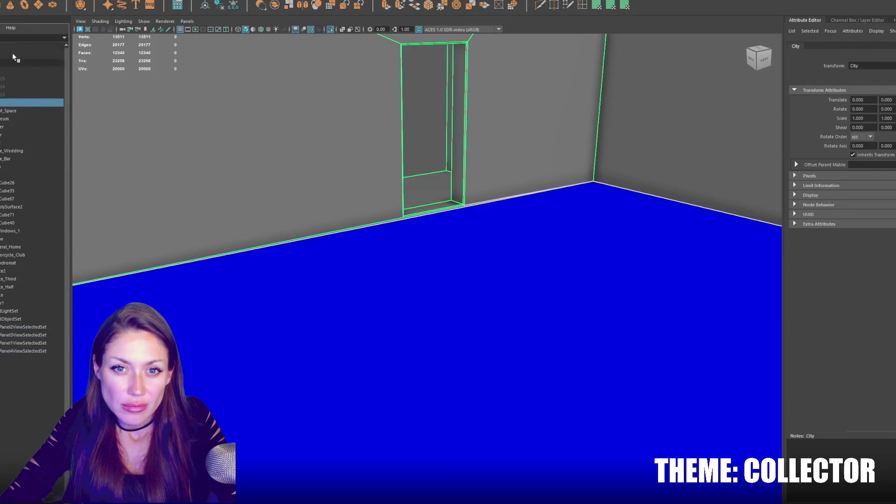
click(5, 0)
key(Escape)
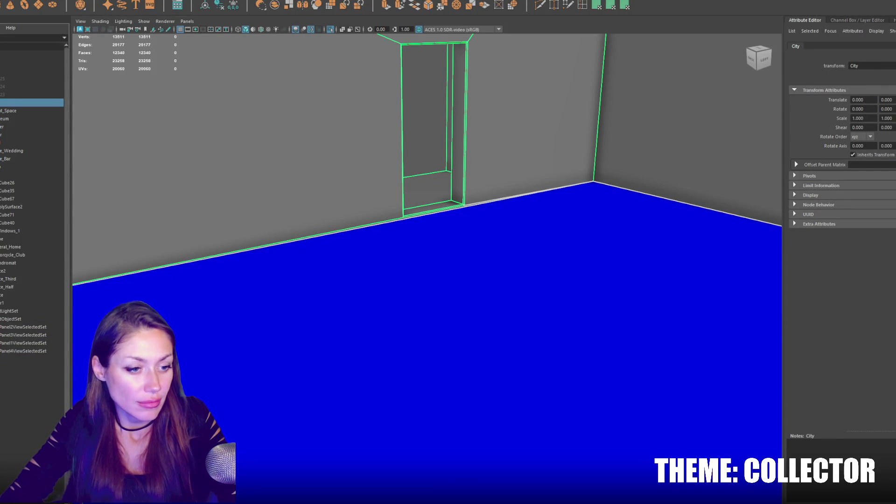
key(alt+Tab)
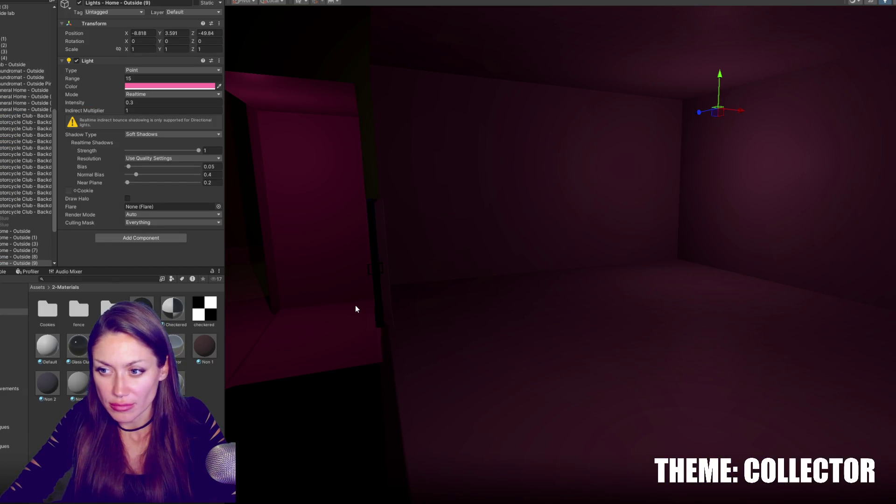
Step: Swing the view over the lit city, then delete the greyed-out Light Lab Blue from the Hierarchy
mouse_move(393, 333)
mouse_down()
mouse_move(422, 362)
mouse_move(562, 306)
mouse_move(505, 302)
mouse_move(756, 297)
mouse_move(579, 304)
mouse_move(710, 378)
mouse_move(746, 355)
mouse_up()
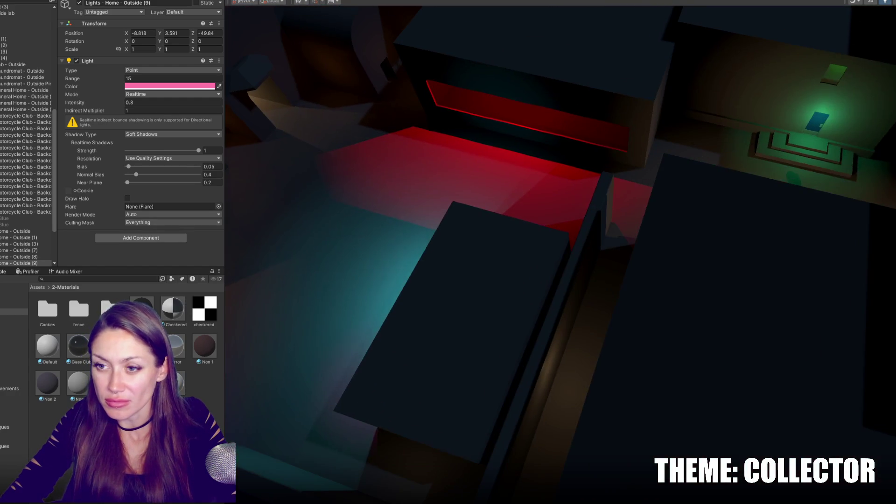
mouse_move(616, 164)
mouse_down()
mouse_move(464, 103)
mouse_move(560, 172)
mouse_move(563, 201)
mouse_up()
scroll(52, 80, up, 5)
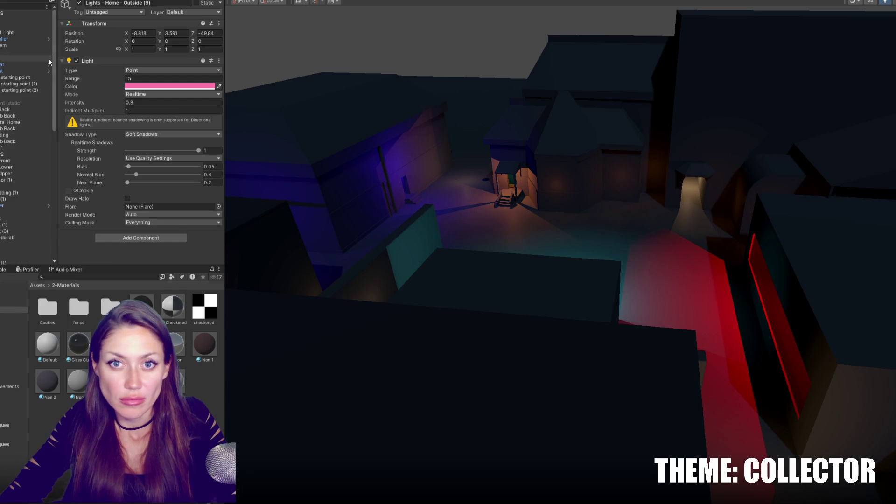
scroll(24, 212, down, 5)
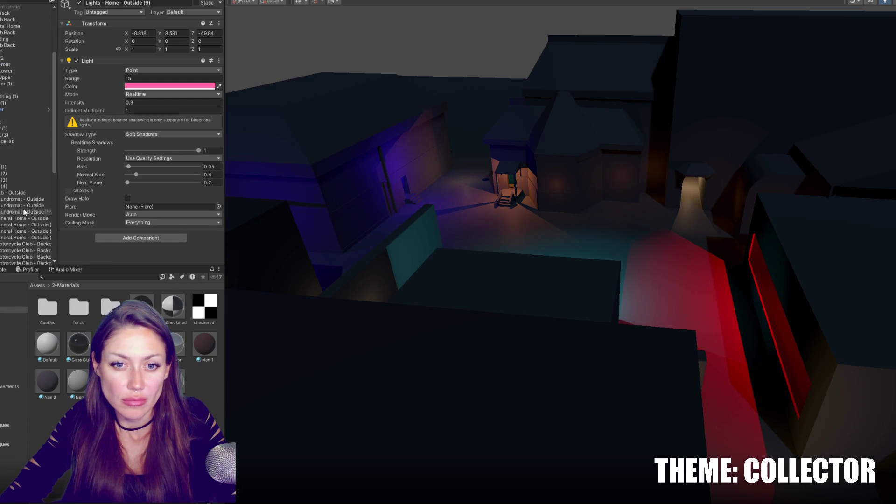
click(4, 157)
scroll(5, 154, down, 5)
scroll(7, 140, down, 5)
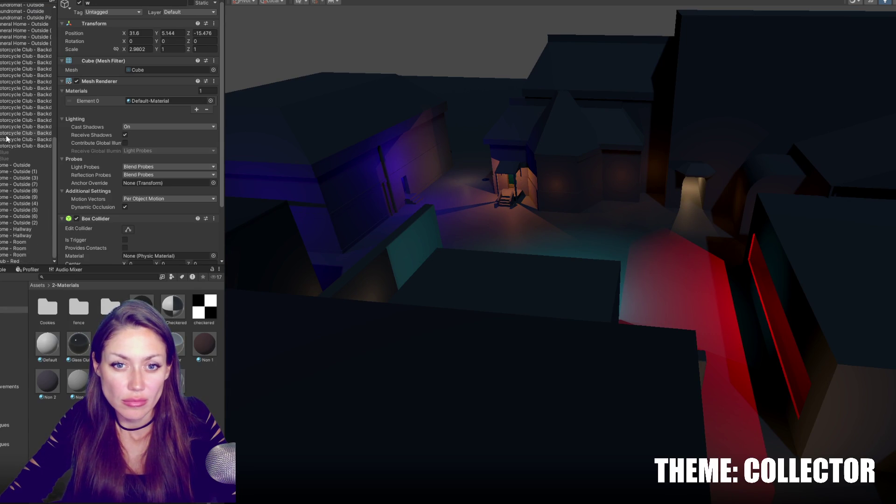
click(6, 156)
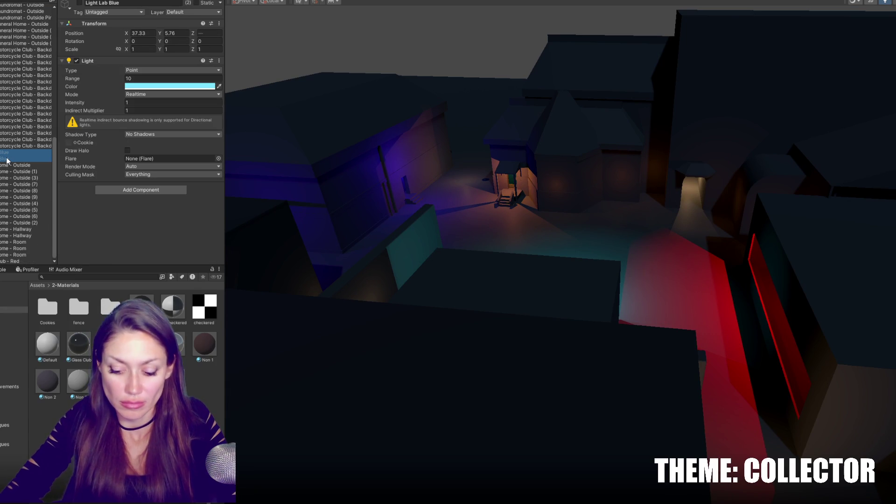
key(Delete)
Step: Select the Device cube in the Hierarchy
scroll(28, 191, up, 10)
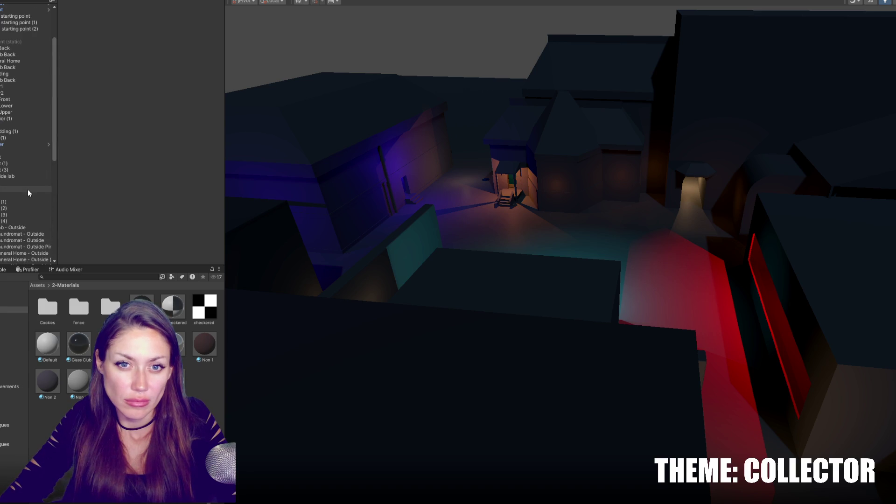
click(27, 183)
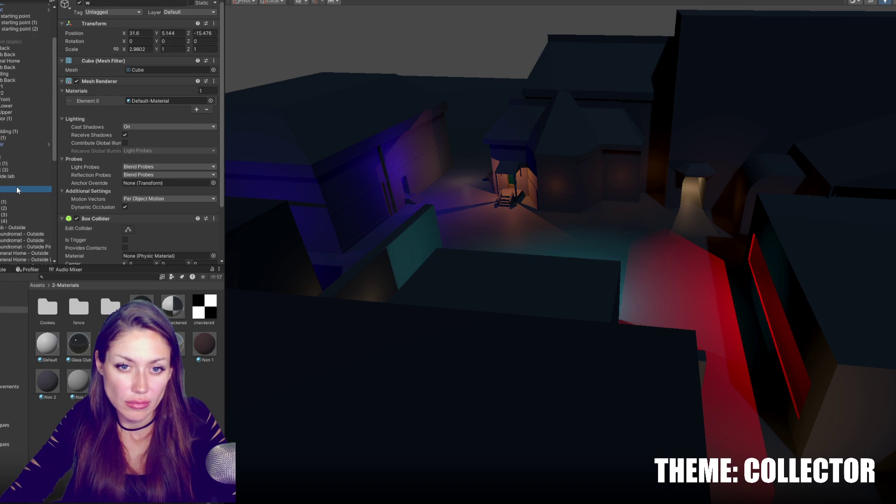
scroll(19, 184, up, 3)
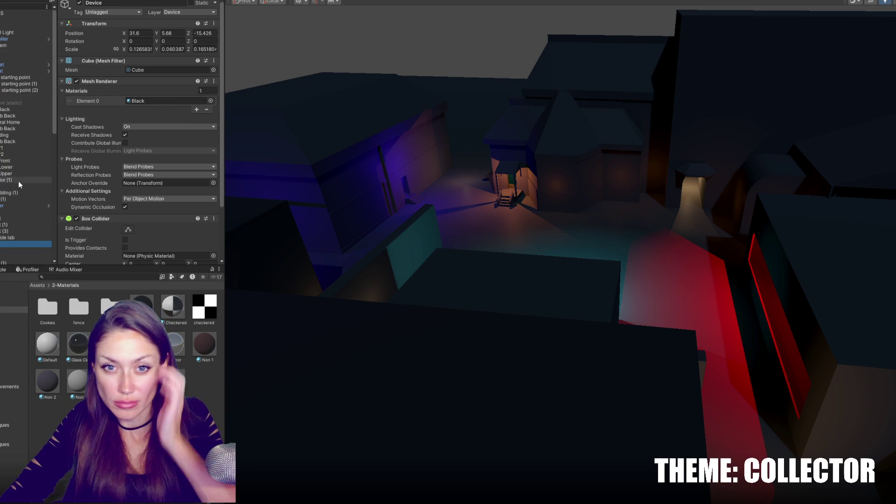
Step: Drag Device into the pink checkered room so it rests on the floor at -2.77, 0.168, -45.27
mouse_move(650, 340)
mouse_down()
mouse_move(699, 310)
mouse_move(573, 120)
mouse_move(694, 235)
mouse_up()
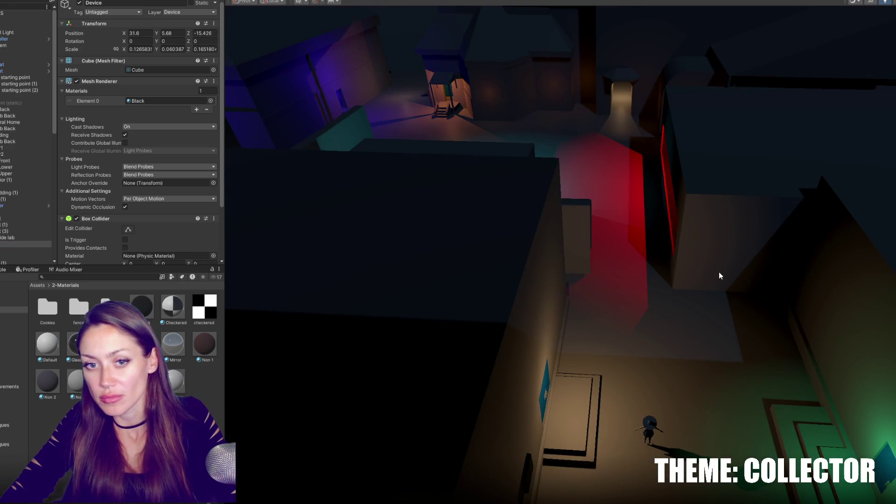
drag(719, 273, 797, 318)
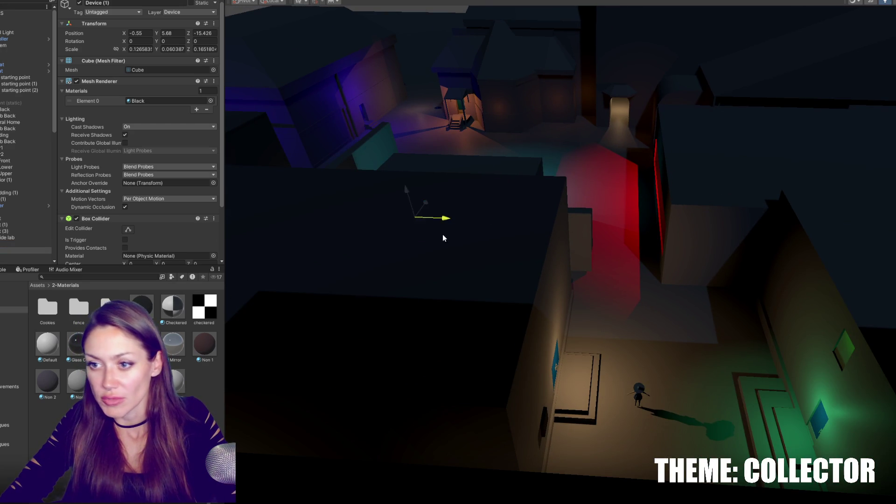
mouse_move(797, 318)
mouse_down()
mouse_move(454, 202)
mouse_move(436, 69)
mouse_up()
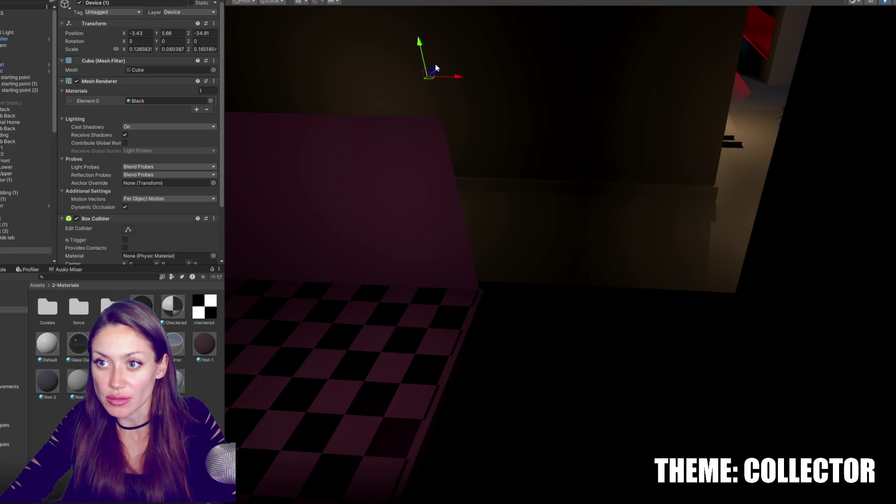
drag(361, 252, 709, 72)
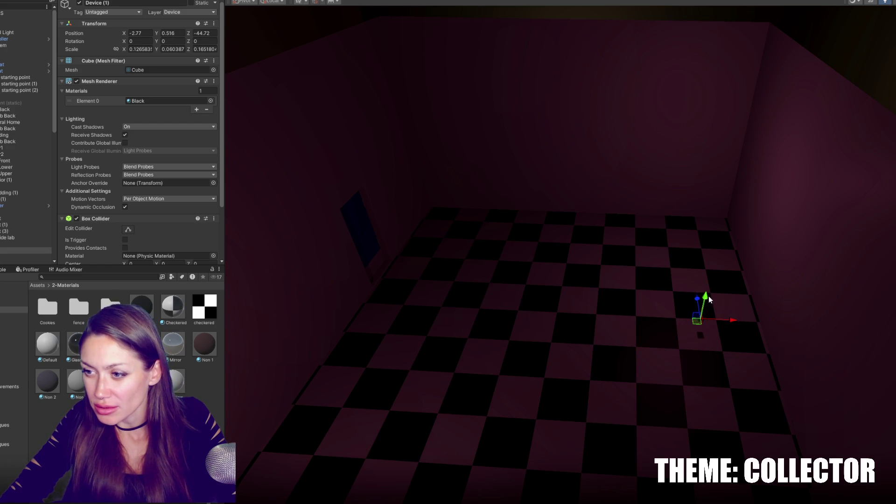
mouse_move(697, 325)
mouse_down()
mouse_move(620, 278)
mouse_move(662, 250)
mouse_move(595, 261)
mouse_move(632, 310)
mouse_move(656, 304)
mouse_move(542, 247)
mouse_move(581, 287)
mouse_up()
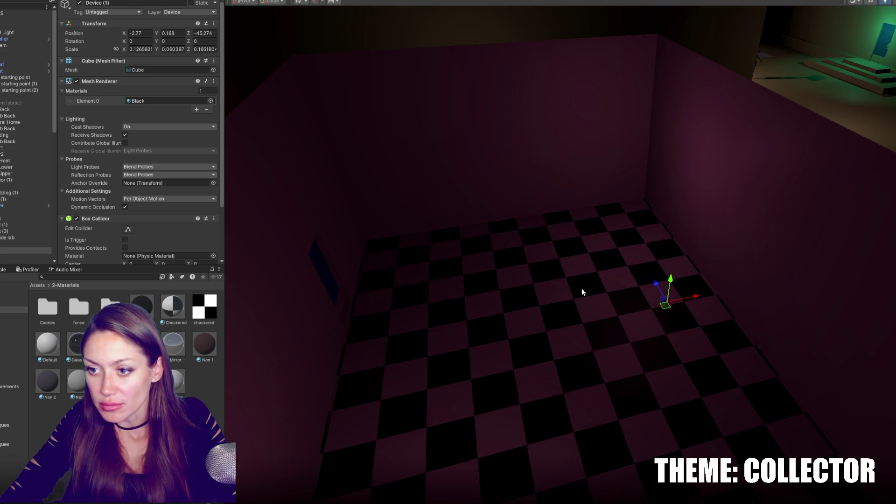
click(173, 307)
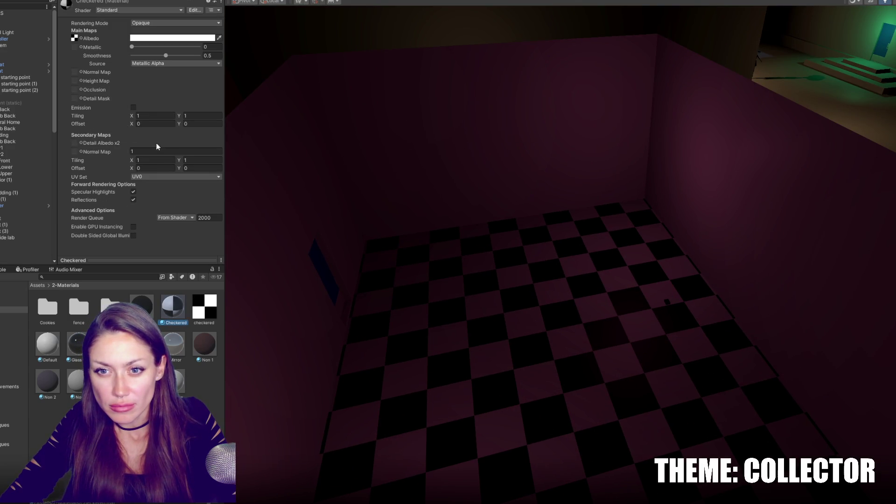
Step: Set Checkered secondary map tiling to 3 and try main tiling values of 2, 1 and 1.5
text(3)
key(Tab)
text(3)
key(Tab)
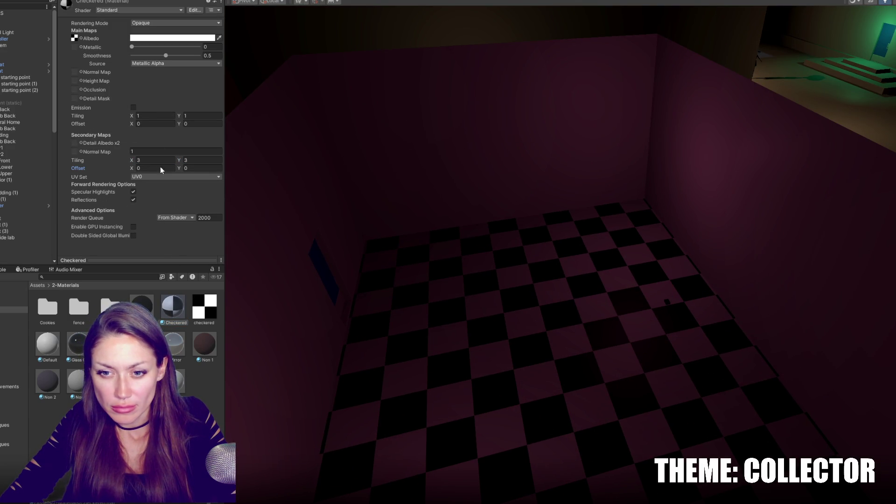
text(2)
key(Tab)
text(2)
key(Tab)
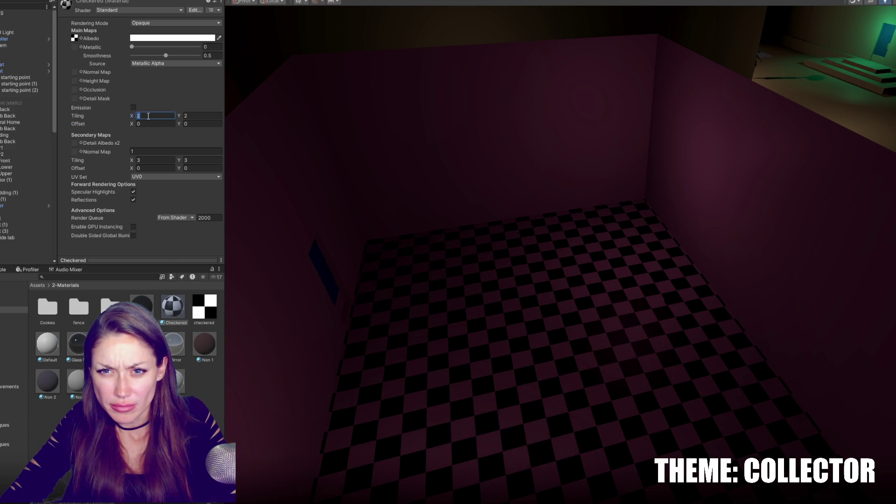
text(1)
key(Tab)
text(1)
text(1.5)
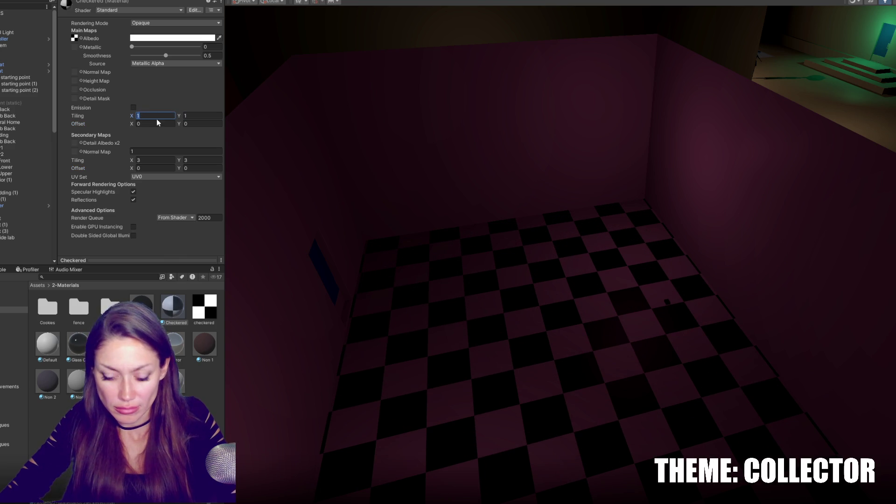
key(Tab)
text(1.5)
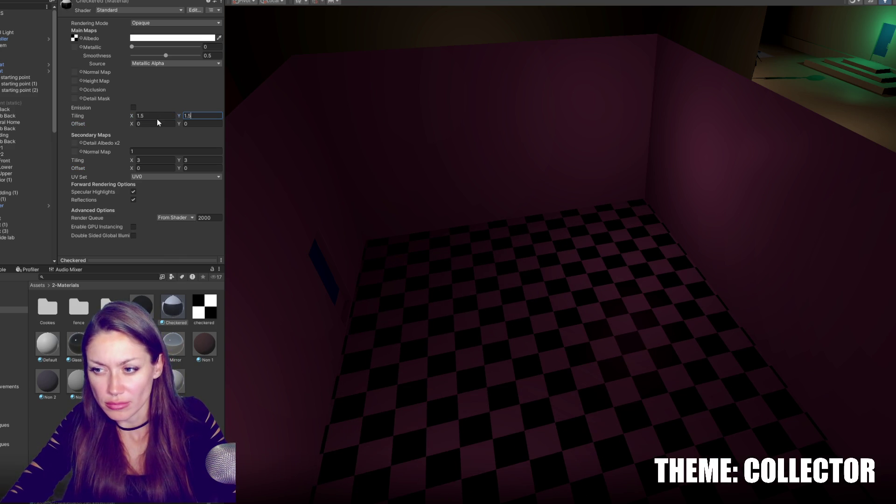
Step: Settle the main maps tiling at 1.2 for both X and Y
click(157, 116)
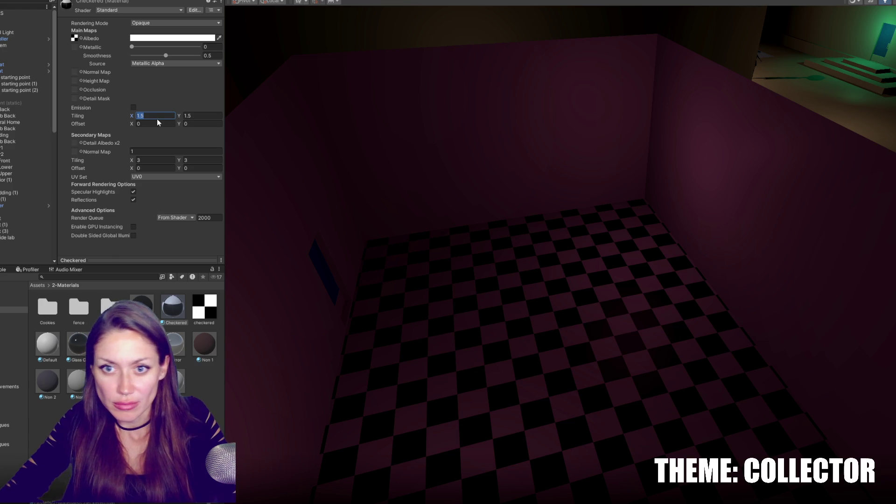
click(136, 116)
click(154, 117)
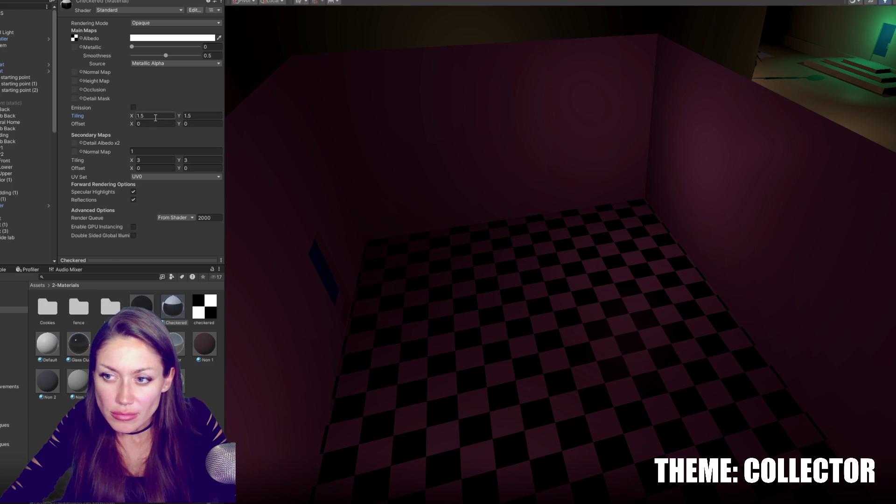
text(1.2)
key(Tab)
text(1.2)
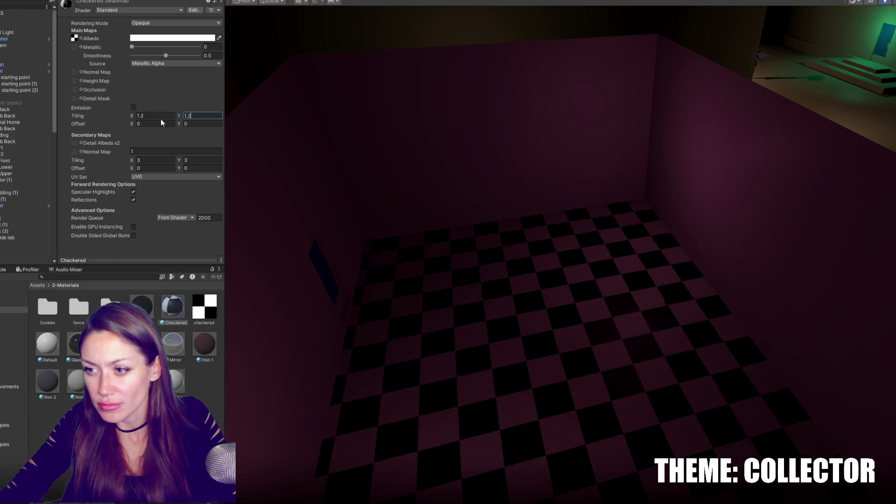
click(669, 302)
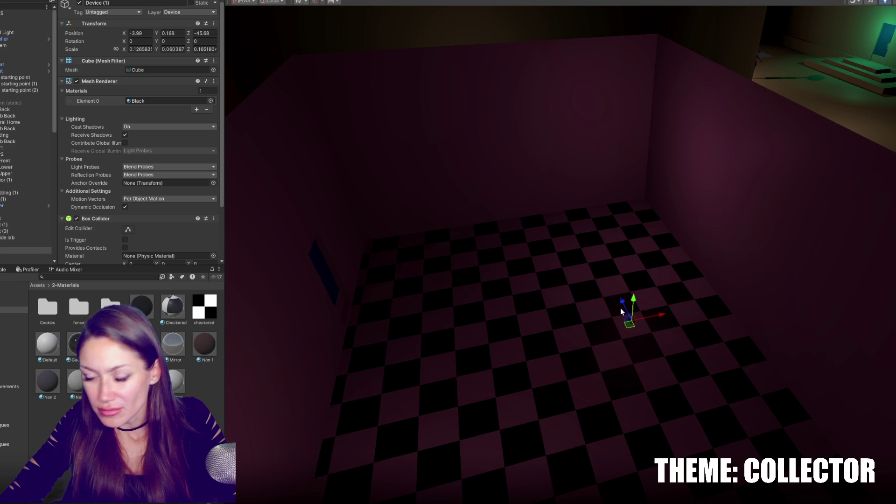
Step: Fly to the table area and rename the duplicate wedding table to Table_Wedding
scroll(417, 171, down, 3)
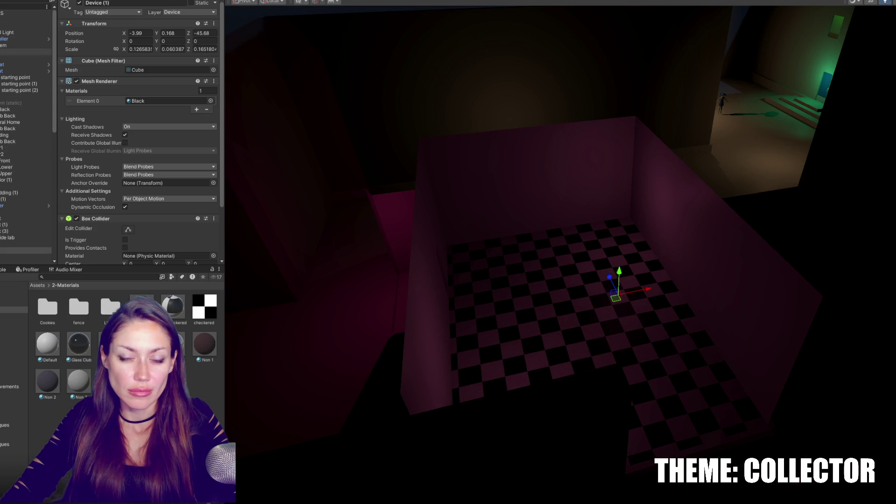
scroll(3, 140, down, 5)
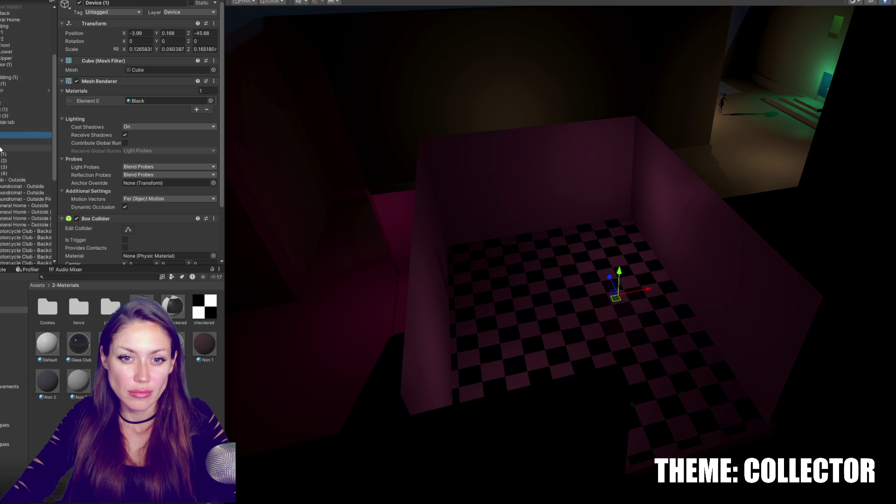
scroll(2, 123, down, 5)
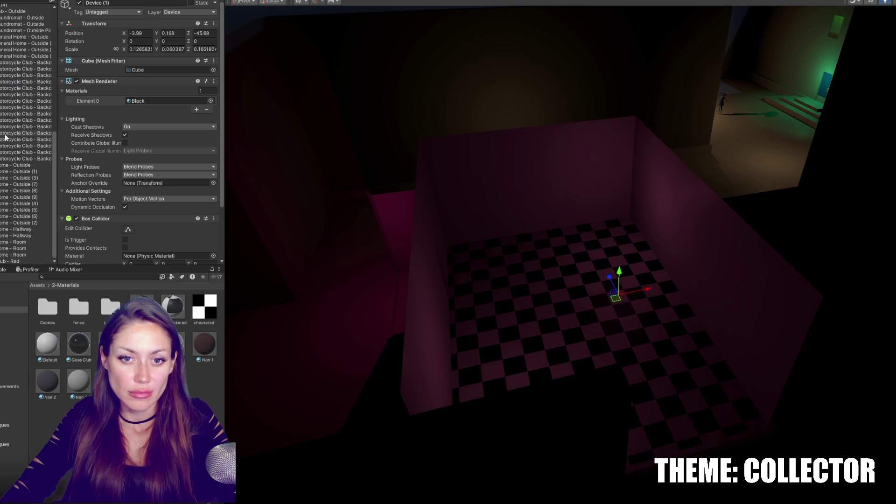
scroll(415, 105, down, 10)
mouse_move(511, 215)
mouse_down()
mouse_move(771, 208)
mouse_move(557, 228)
mouse_move(732, 216)
mouse_move(561, 181)
mouse_move(686, 253)
mouse_move(654, 132)
mouse_move(579, 168)
mouse_move(679, 8)
mouse_move(714, 19)
mouse_up()
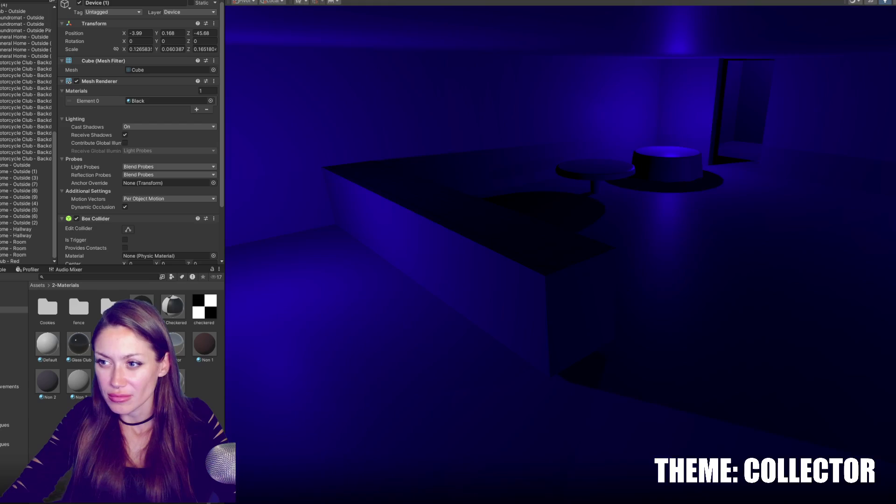
click(666, 151)
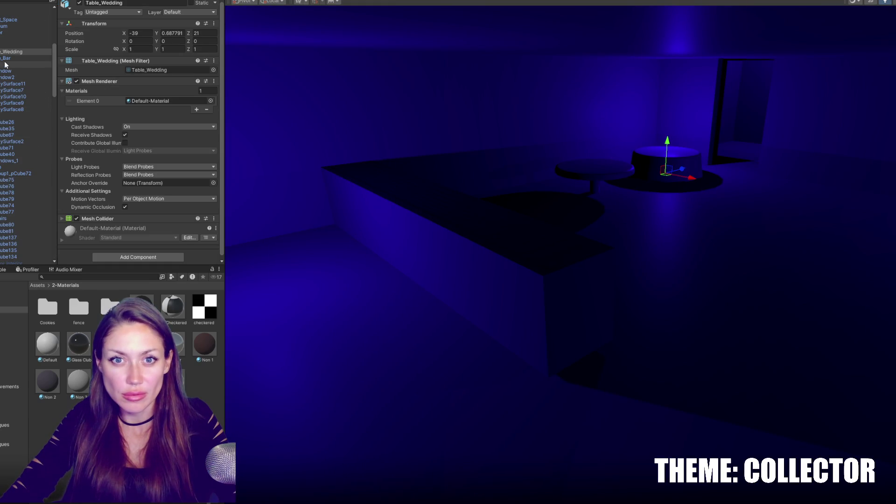
click(14, 110)
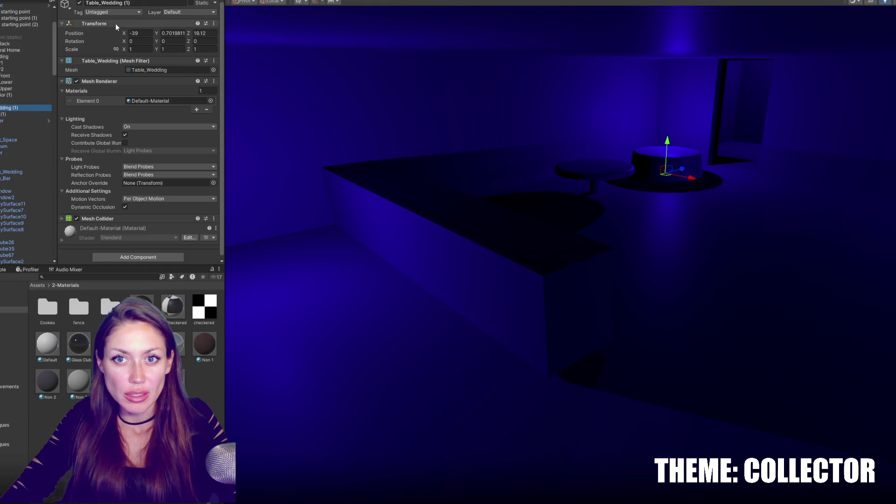
key(BackSpace)
key(BackSpace)
key(BackSpace)
click(18, 108)
Step: Rename the duplicate bar table to Table_Bar
click(19, 114)
key(BackSpace)
key(BackSpace)
key(Return)
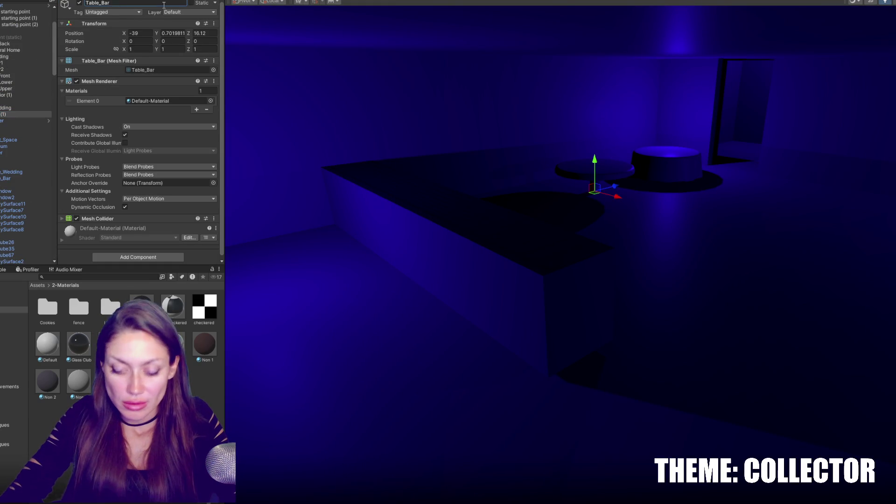
Step: Select both tables, then inspect the Table_Bar and Table_Wedding prefabs in 7-Prefabs
click(14, 172)
ctrl+click(14, 178)
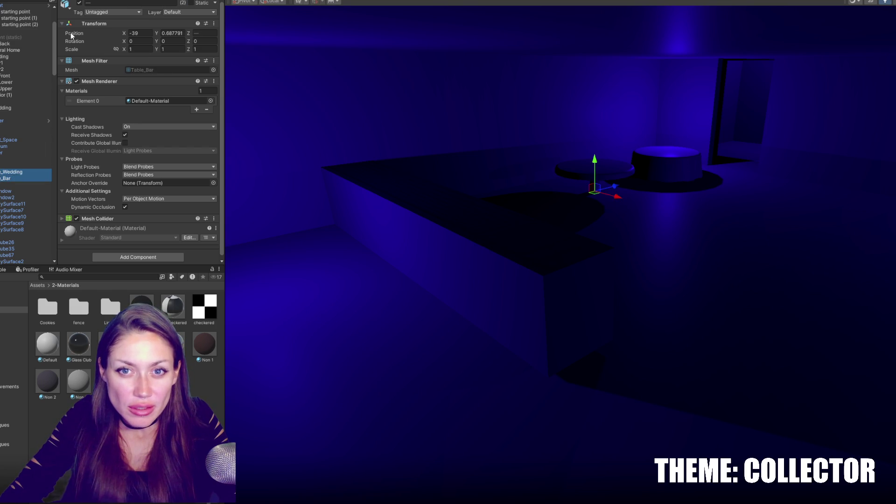
click(2, 112)
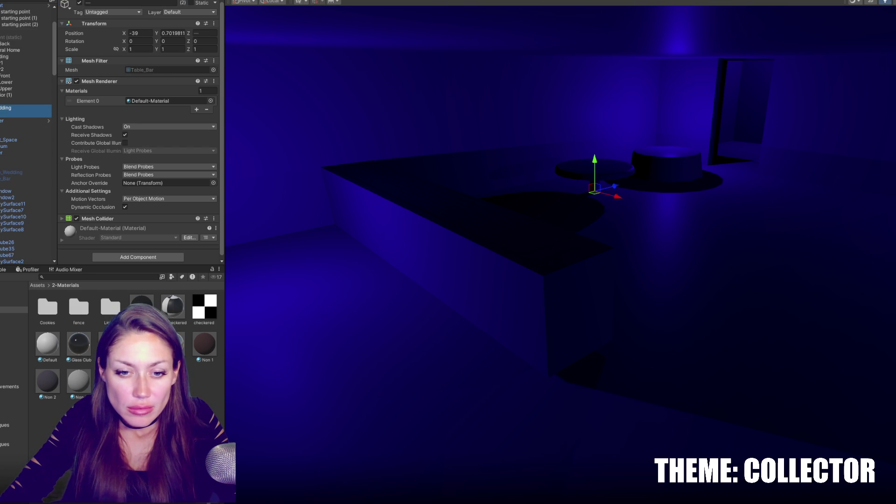
click(14, 360)
click(204, 308)
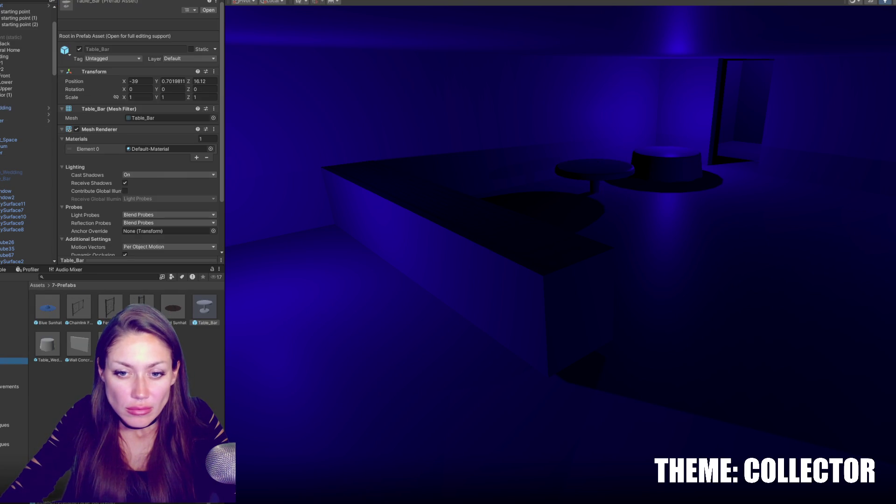
click(48, 351)
click(2, 310)
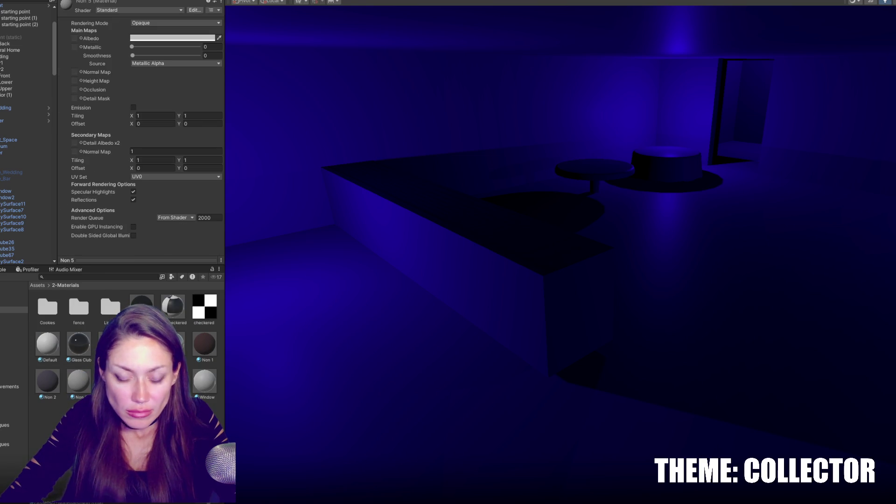
Step: Set the White material's base colour to pure white
click(173, 38)
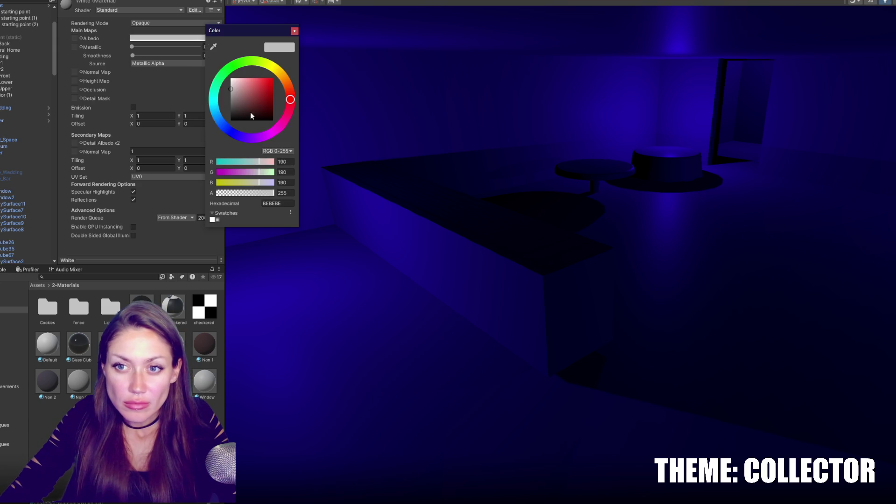
click(231, 79)
click(7, 408)
Step: Give the Table_Wedding prefab the Non 3 material and Table_Bar the Non 4 material
click(7, 330)
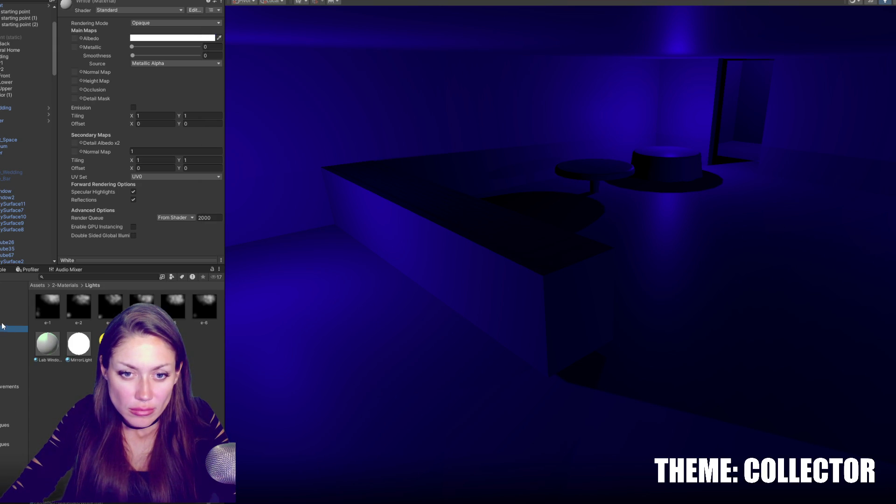
click(7, 429)
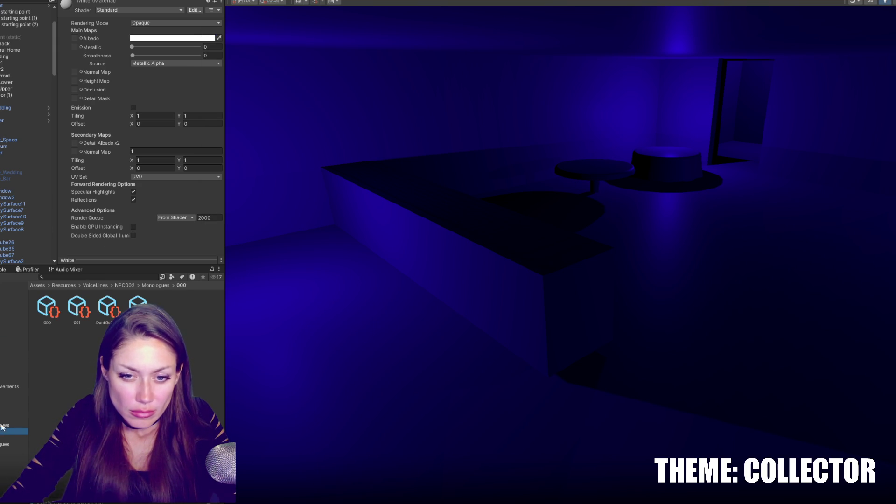
click(2, 361)
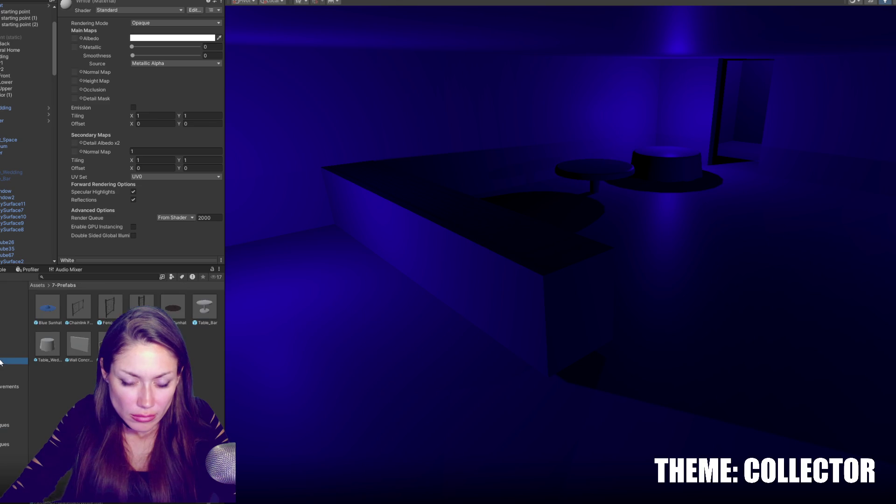
click(52, 343)
scroll(91, 229, down, 3)
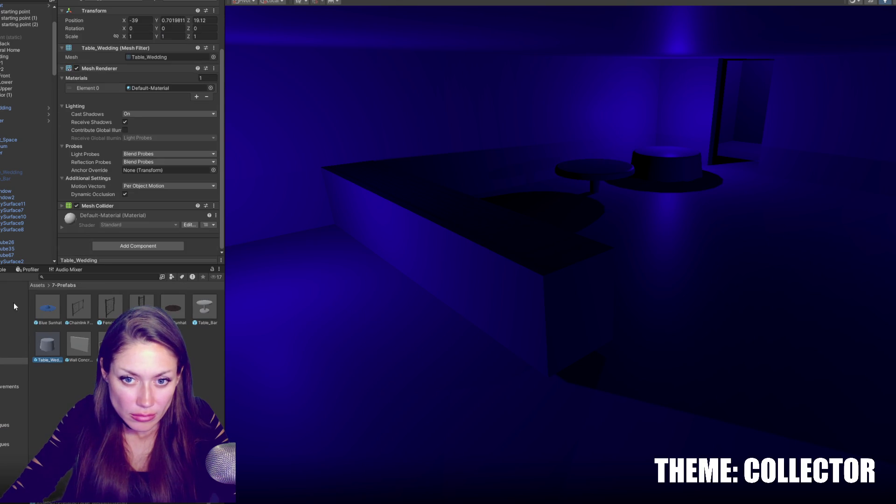
click(9, 309)
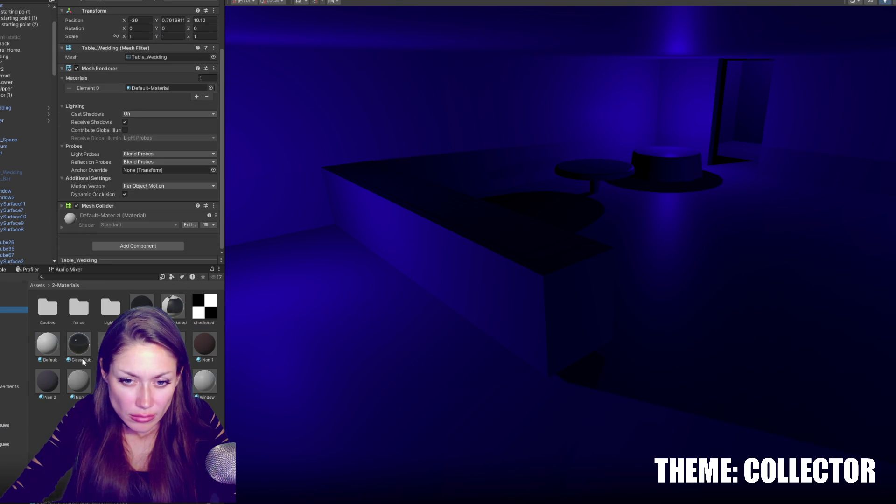
drag(65, 247, 63, 245)
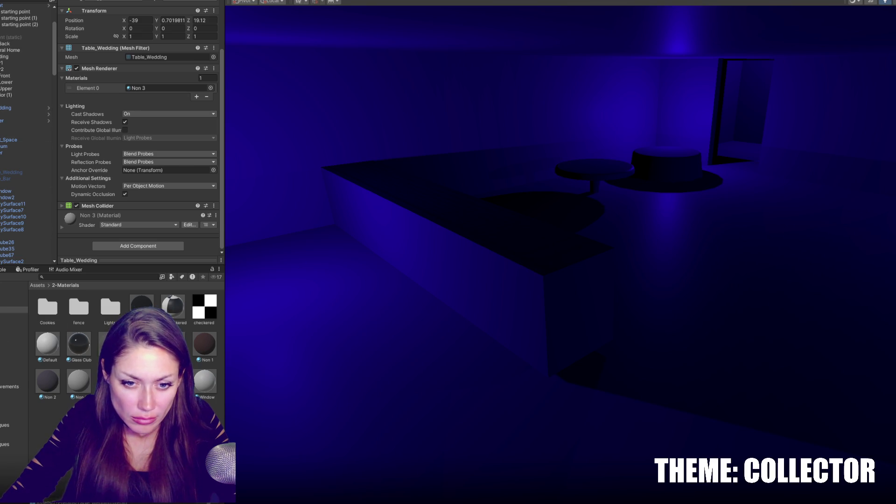
click(14, 360)
click(200, 307)
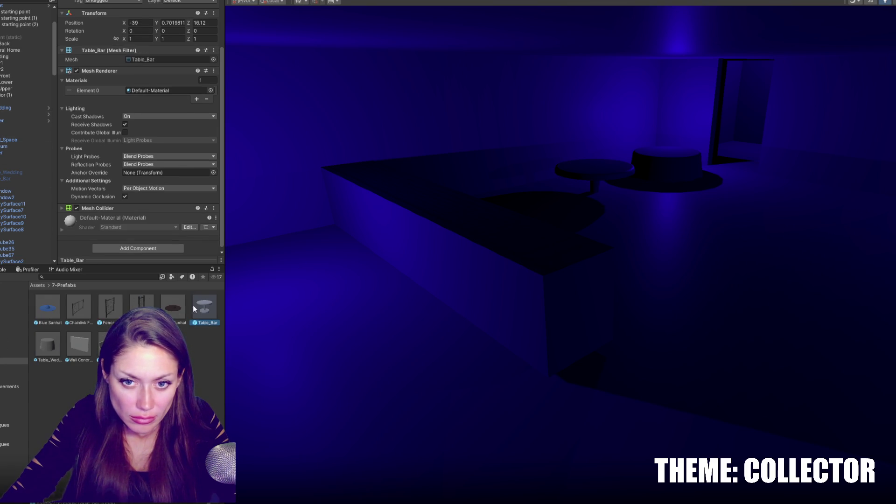
click(2, 310)
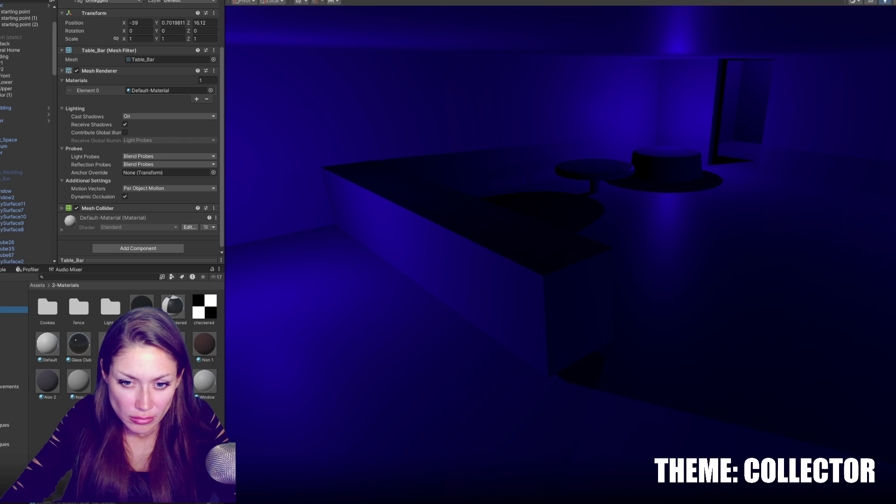
drag(173, 380, 168, 90)
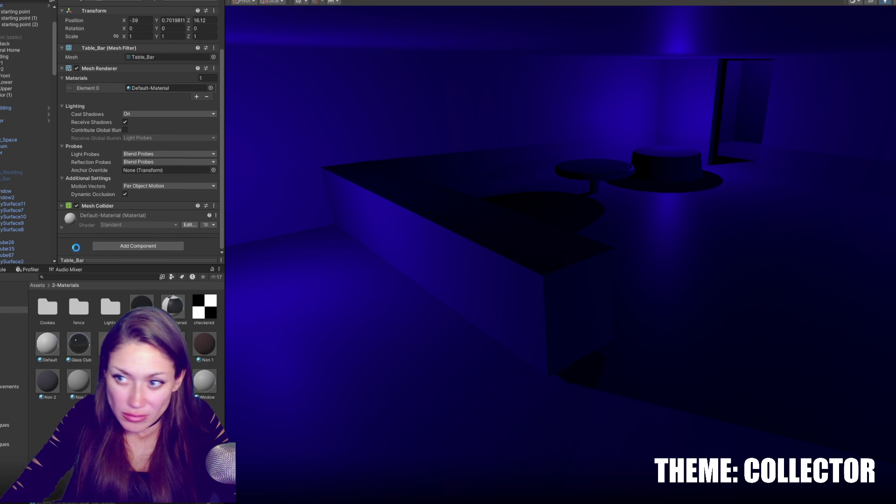
Step: Duplicate a material in 2-Materials and name the new one Gold
click(173, 380)
key(ctrl+d)
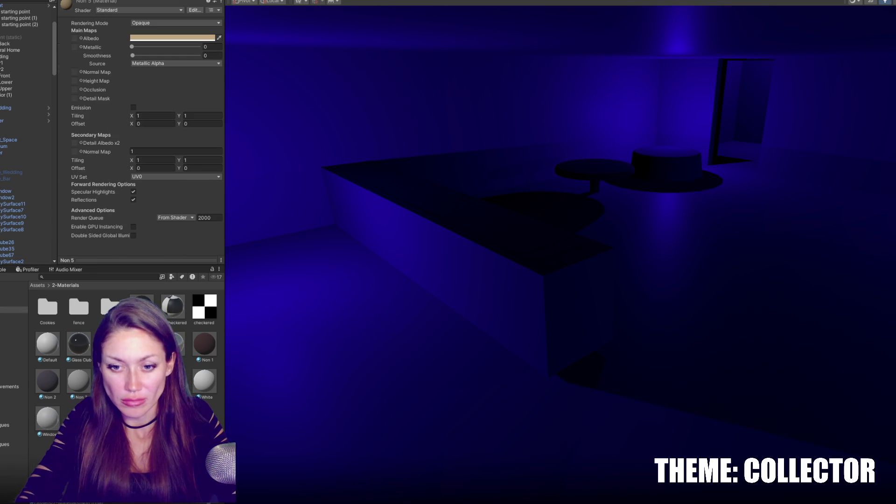
text(Gold)
key(Return)
scroll(525, 284, down, 5)
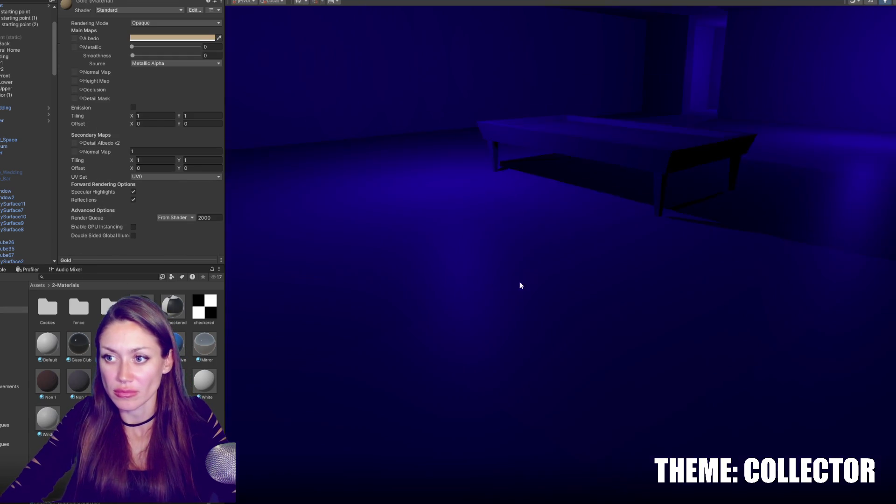
Step: Frame Table_Wedding and move it beside the far arches, raised slightly off the floor
scroll(644, 285, up, 5)
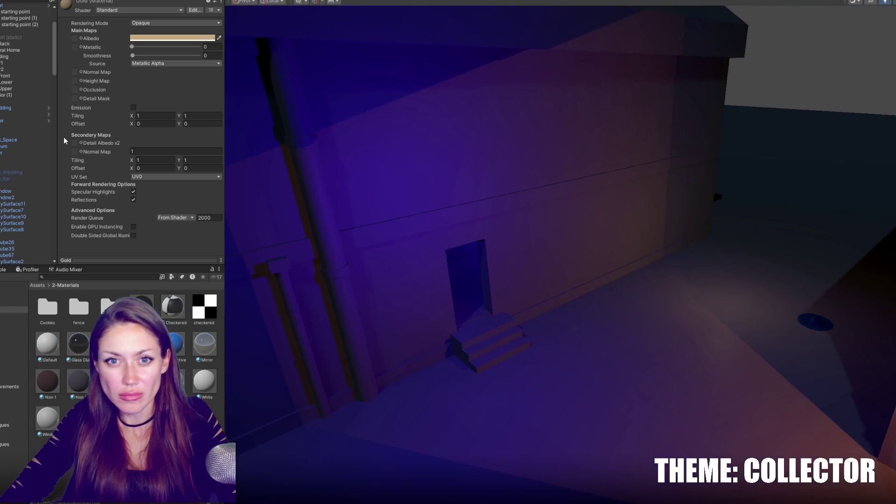
click(14, 108)
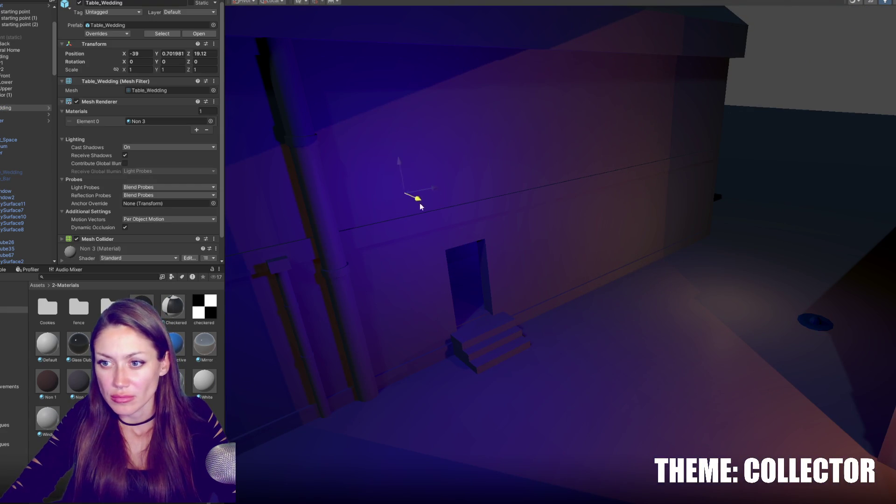
key(f)
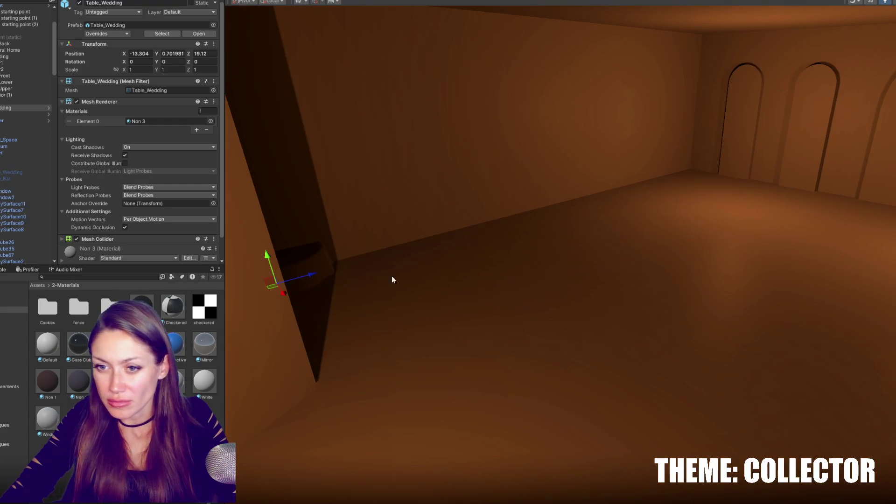
mouse_move(316, 278)
mouse_down()
mouse_move(675, 231)
mouse_move(723, 180)
mouse_up()
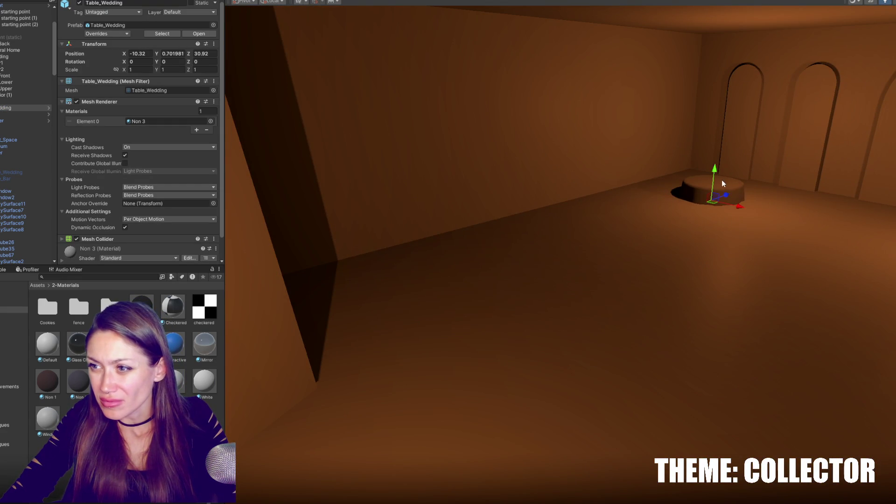
drag(716, 145, 713, 145)
drag(790, 171, 653, 151)
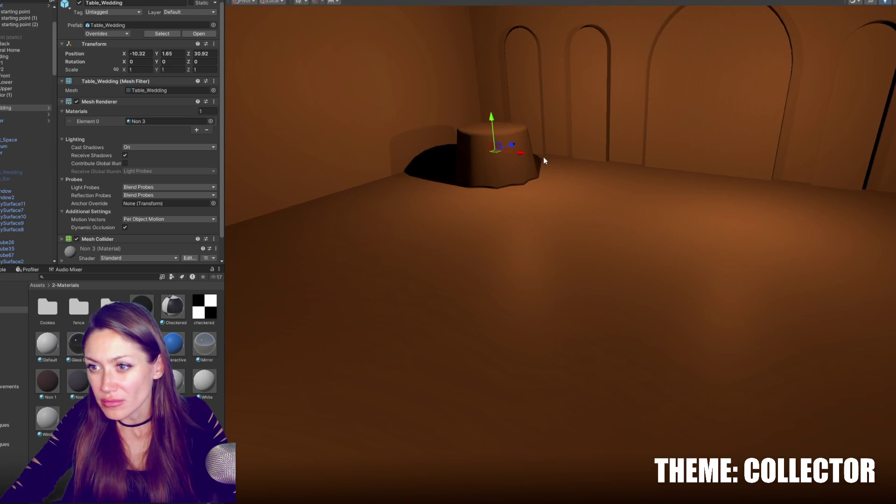
Step: Duplicate the wedding table and slide the copy right along the arched wall
key(ctrl+d)
drag(551, 159, 850, 221)
scroll(690, 200, up, 3)
drag(789, 188, 833, 184)
scroll(793, 177, down, 5)
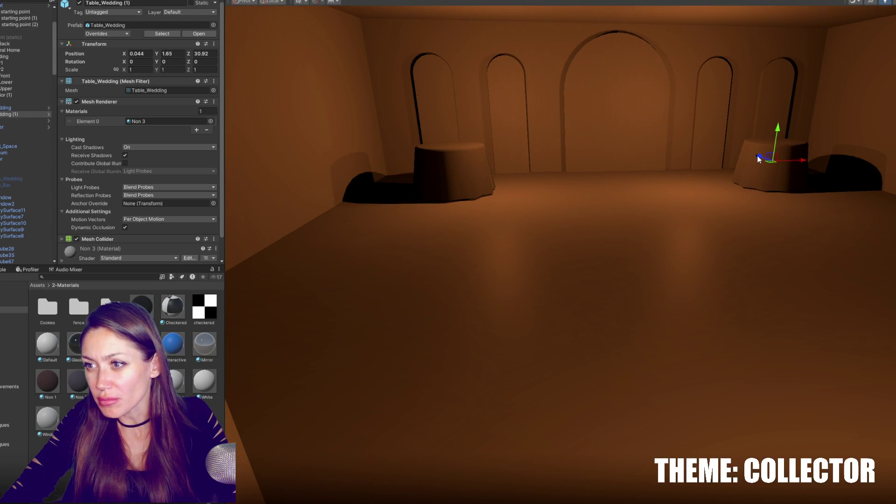
Step: Add two more table copies, placing one forward in the room and one to the left
key(ctrl+d)
mouse_move(758, 159)
mouse_down()
mouse_move(850, 212)
mouse_move(754, 200)
mouse_move(647, 212)
mouse_up()
drag(623, 221, 700, 246)
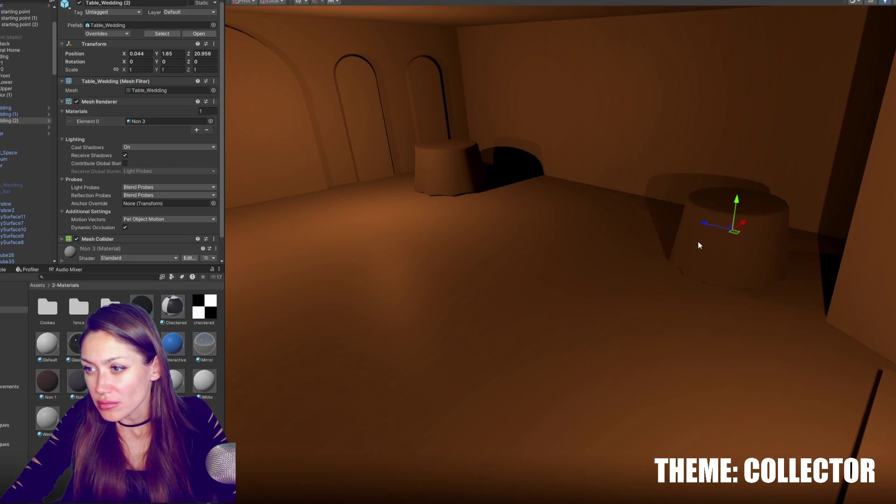
key(ctrl+d)
mouse_move(751, 225)
mouse_down()
mouse_move(664, 257)
mouse_move(518, 228)
mouse_move(512, 218)
mouse_up()
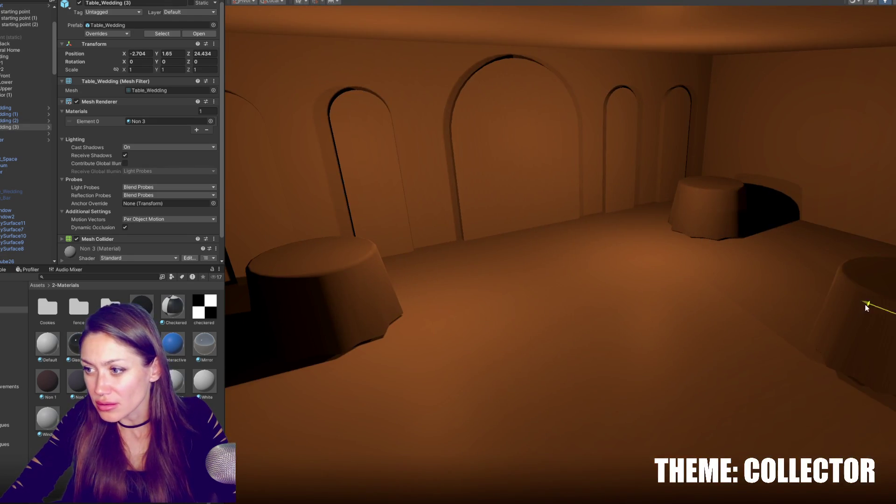
drag(865, 307, 773, 257)
mouse_move(687, 266)
mouse_down()
mouse_move(802, 240)
mouse_move(696, 265)
mouse_move(650, 292)
mouse_move(825, 259)
mouse_up()
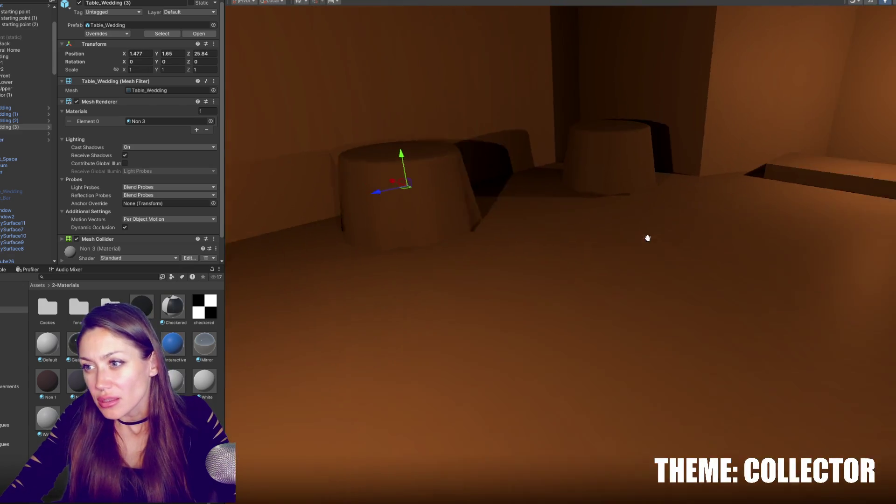
mouse_move(648, 238)
mouse_down()
mouse_move(670, 250)
mouse_move(620, 235)
mouse_up()
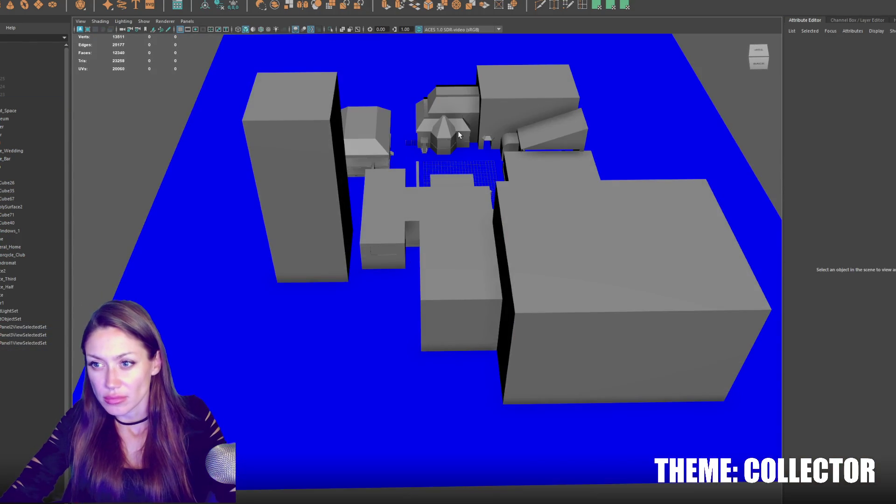
Step: Select the box on the orange room's platform, make it taller and shift it slightly right
click(457, 131)
key(f)
scroll(551, 276, up, 10)
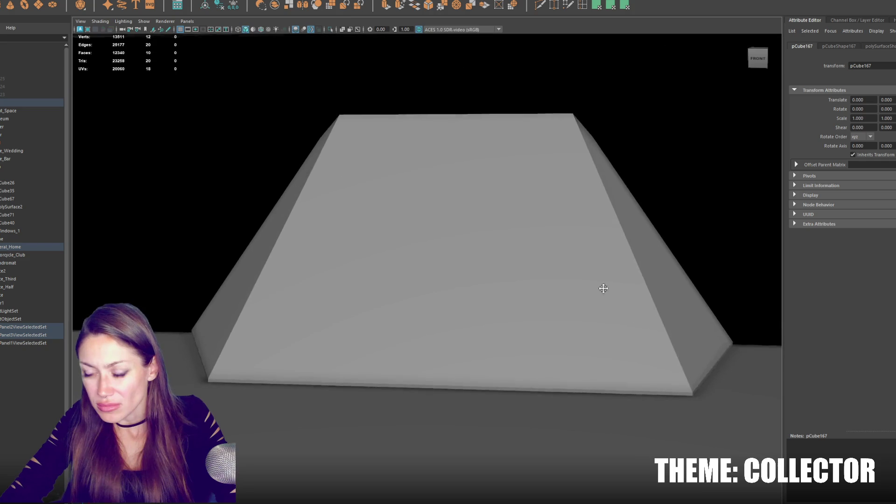
scroll(603, 288, down, 10)
scroll(454, 323, up, 10)
scroll(485, 279, down, 8)
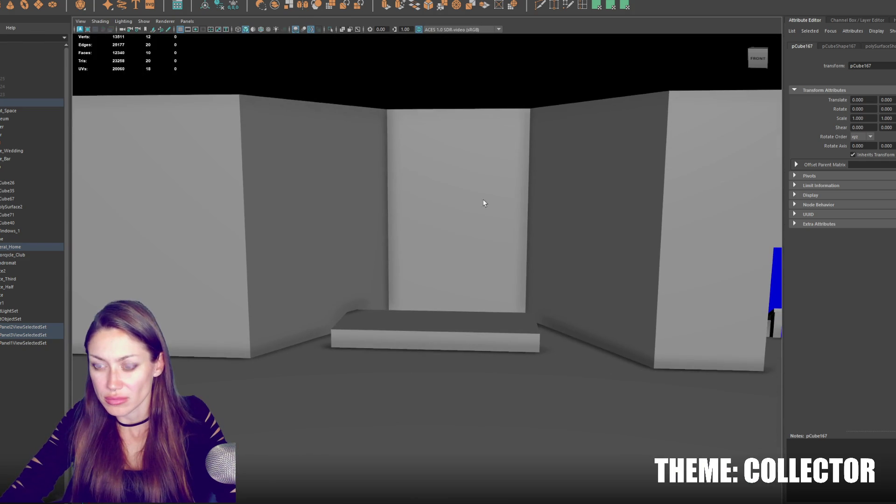
click(457, 323)
click(457, 327)
drag(443, 312, 449, 280)
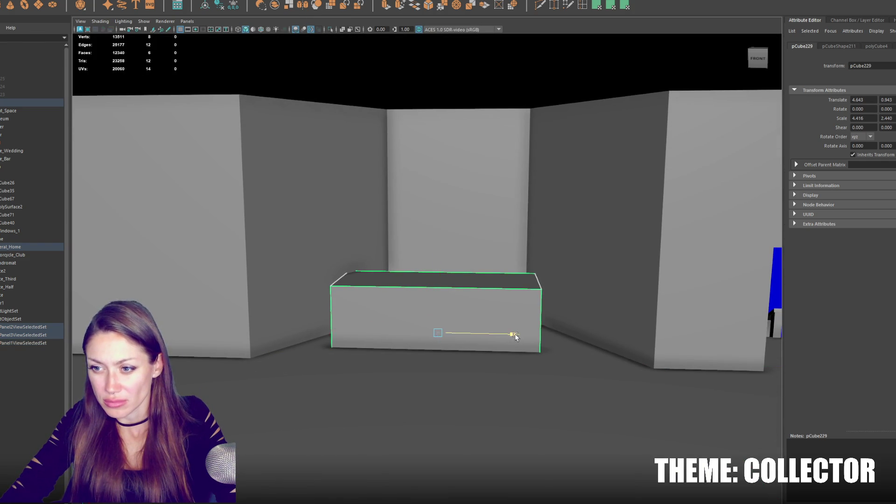
drag(514, 336, 530, 336)
key(f)
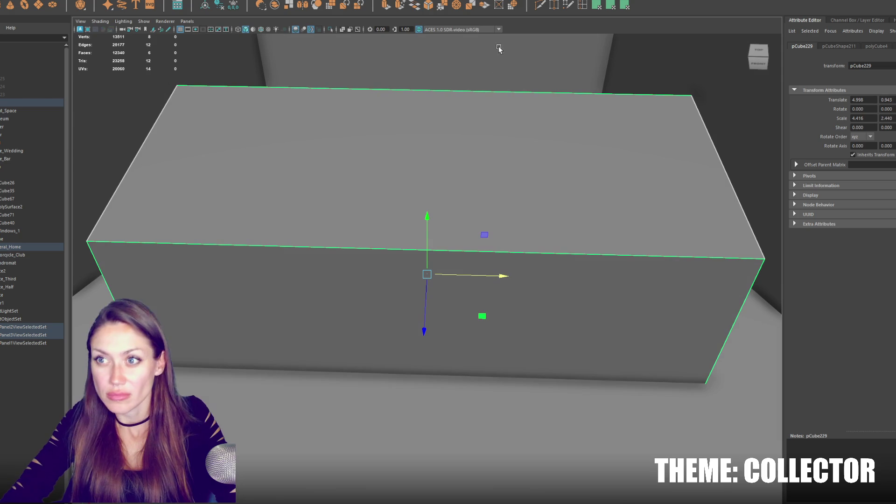
Step: Insert an edge loop across the box with Multi-Cut and pull it outward to taper it
click(583, 7)
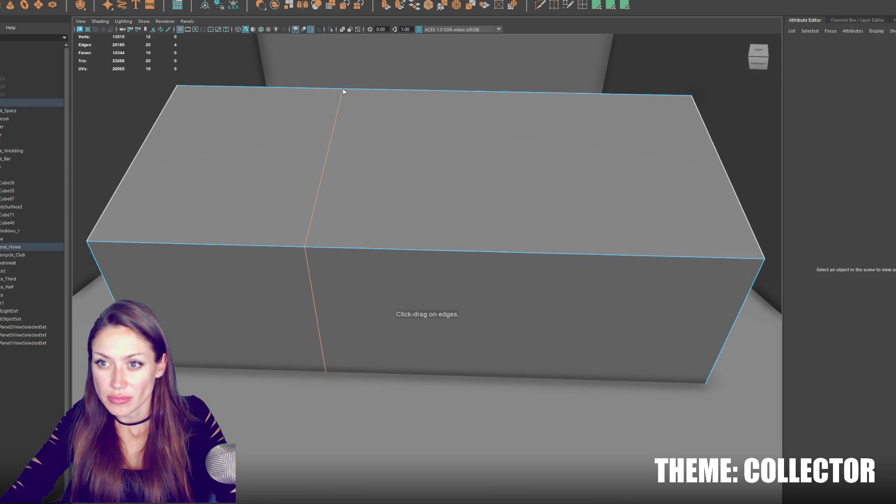
click(342, 88)
mouse_move(330, 324)
mouse_down()
mouse_move(330, 334)
mouse_move(329, 323)
mouse_up()
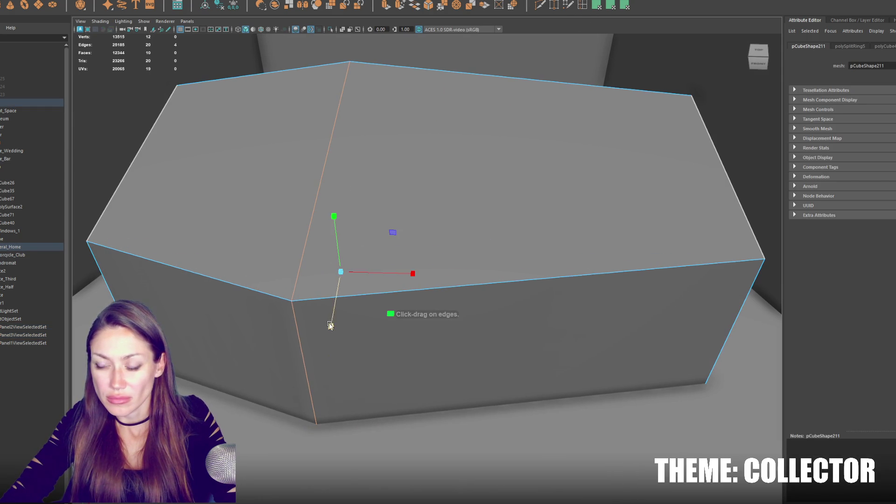
key(w)
right_click(430, 210)
click(399, 260)
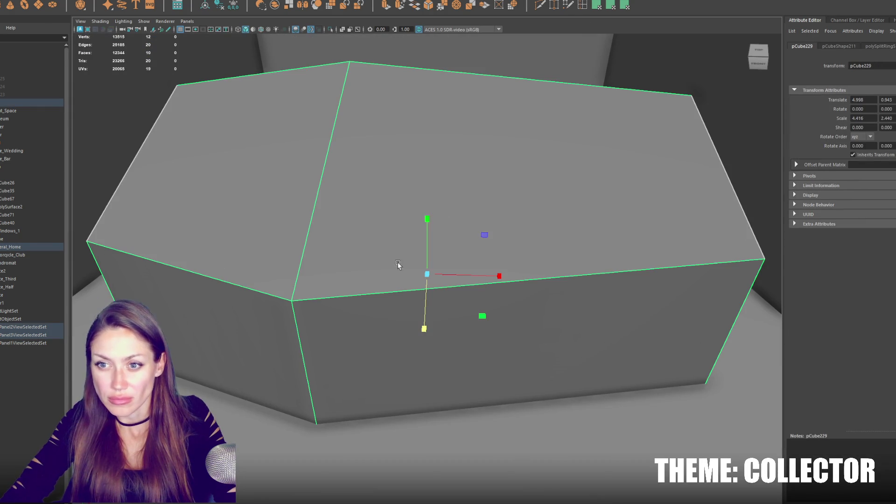
mouse_move(414, 321)
alt+mouse_down()
mouse_move(454, 220)
mouse_move(433, 224)
mouse_move(432, 250)
alt+mouse_up()
Step: Flatten the tapered box vertically, then duplicate it and raise the copy above
key(w)
mouse_move(429, 206)
mouse_down()
mouse_move(430, 189)
mouse_move(428, 216)
mouse_move(427, 184)
mouse_move(424, 236)
mouse_up()
key(r)
key(w)
key(ctrl+d)
click(447, 213)
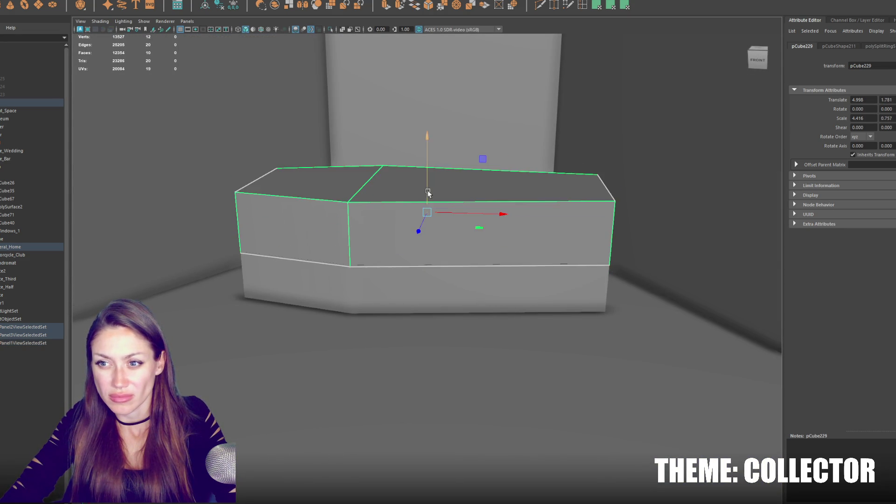
drag(426, 206, 425, 175)
Step: Delete the middle edge loop of the lower box to square it off
click(388, 249)
click(358, 245)
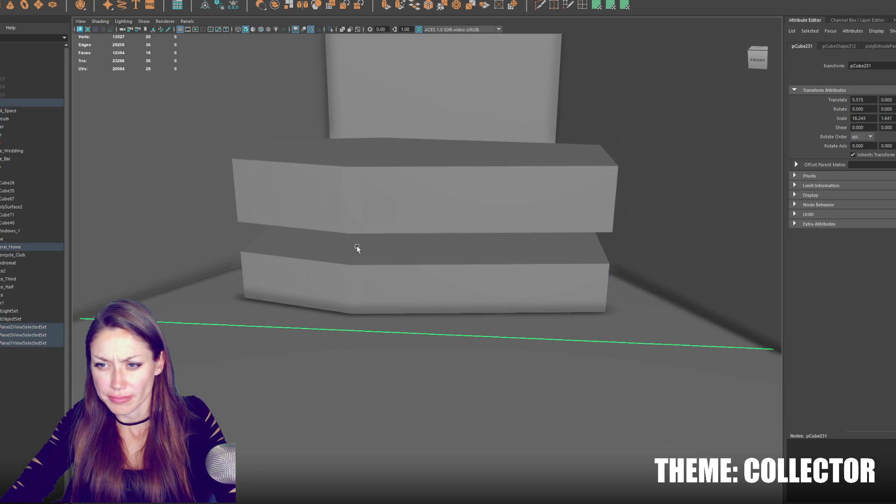
right_click(378, 250)
click(385, 250)
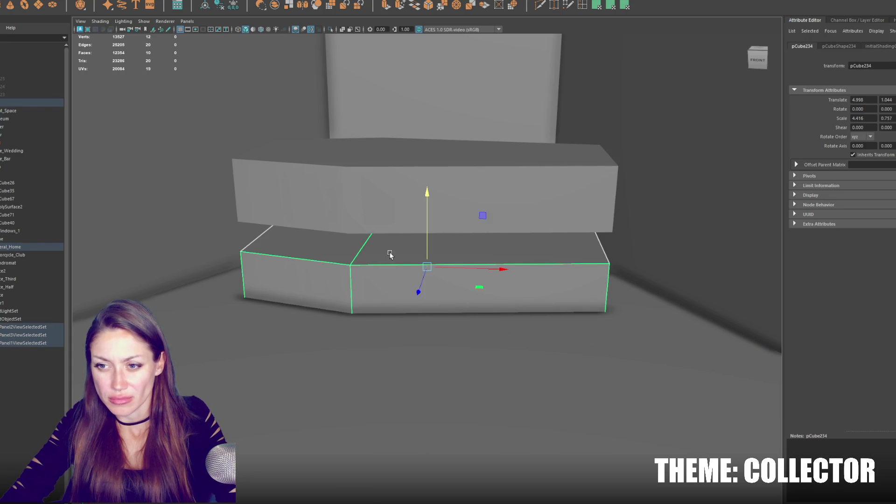
key(F10)
double_click(364, 248)
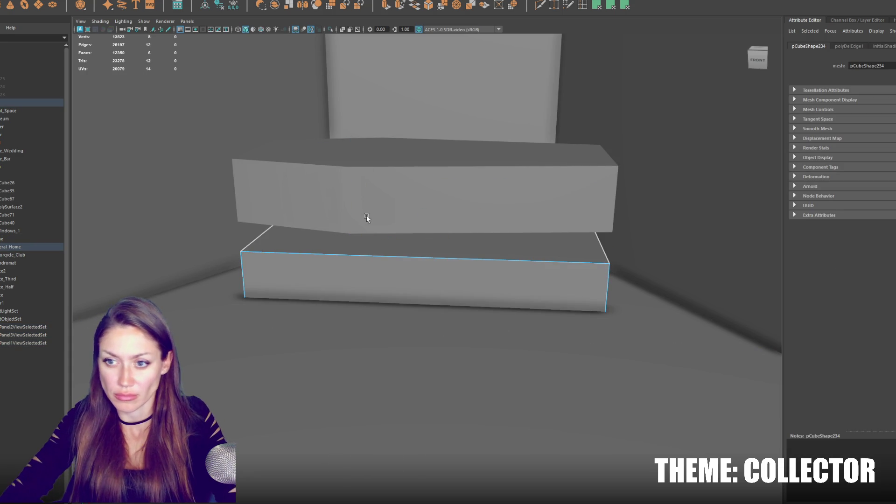
right_click(444, 247)
click(480, 237)
Step: Widen the lower box into a base and make it taller
mouse_move(442, 267)
mouse_down()
mouse_move(466, 268)
mouse_move(426, 248)
mouse_up()
key(w)
key(r)
mouse_move(426, 215)
mouse_down()
mouse_move(439, 194)
mouse_move(417, 280)
mouse_move(417, 271)
mouse_up()
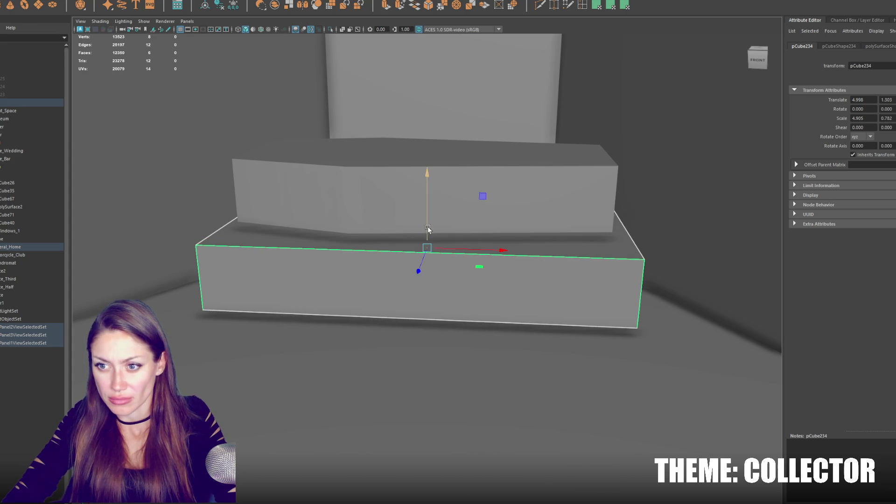
key(w)
Step: Lower the tapered upper box onto the base and shrink it slightly
click(449, 204)
drag(427, 188, 412, 220)
key(w)
drag(427, 168, 427, 174)
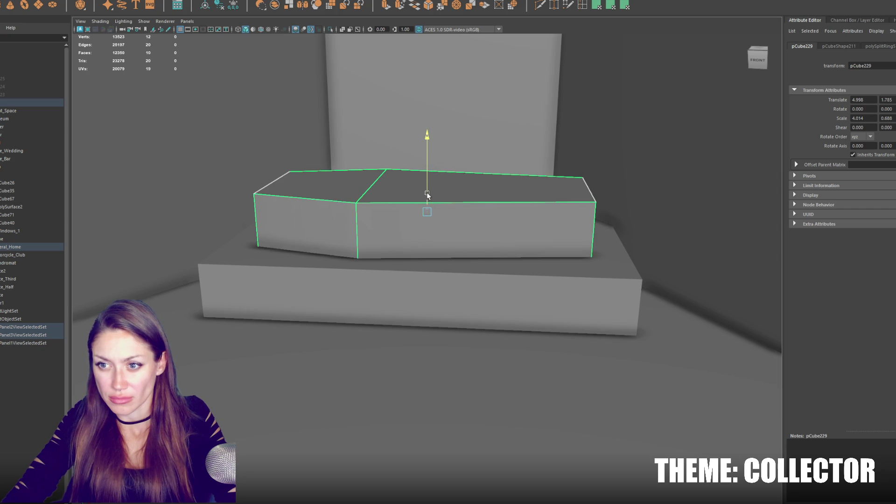
scroll(445, 181, down, 3)
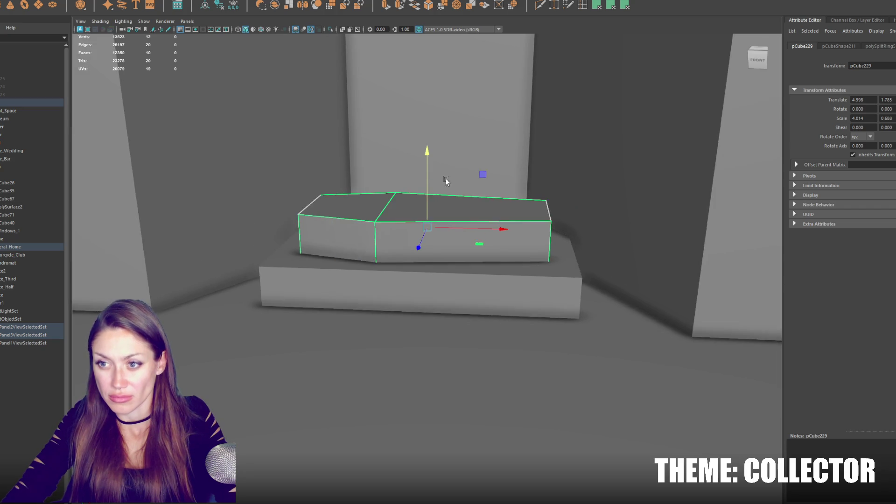
key([)
key([)
key([)
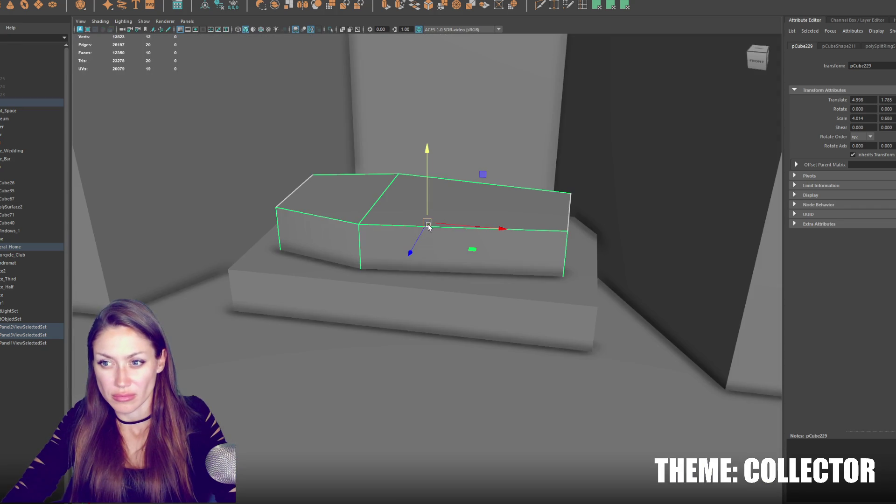
key(r)
drag(427, 224, 422, 226)
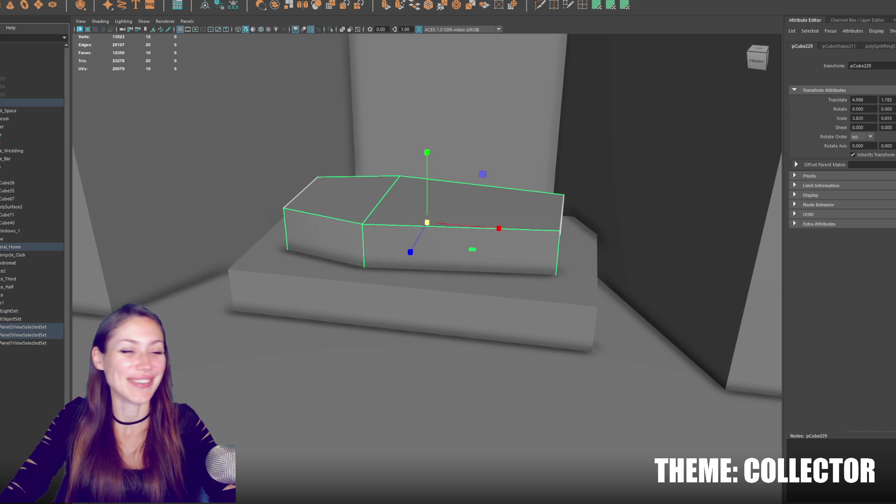
Step: Preview the model under scene lighting, then select the whole City group
key(7)
key(5)
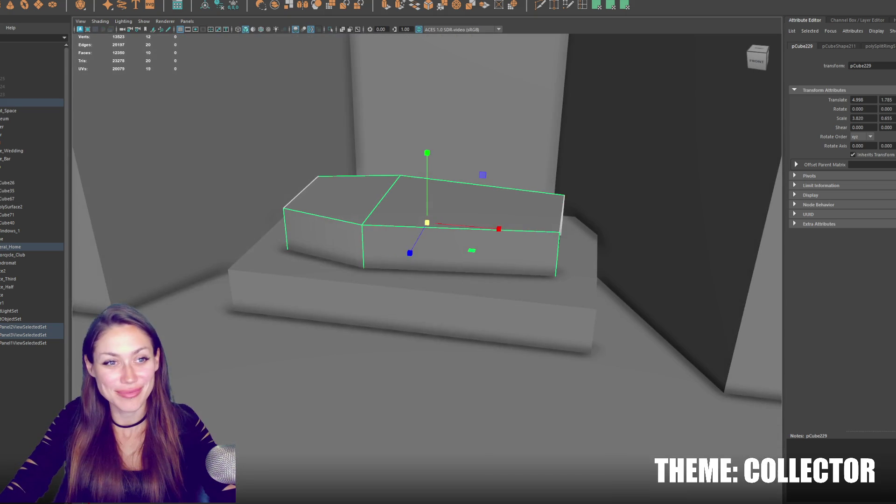
scroll(513, 215, up, 2)
key(7)
key(5)
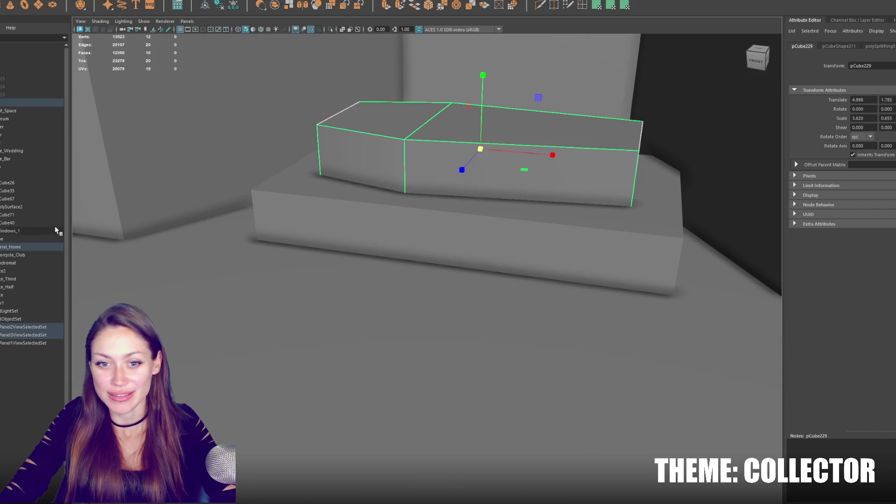
click(18, 103)
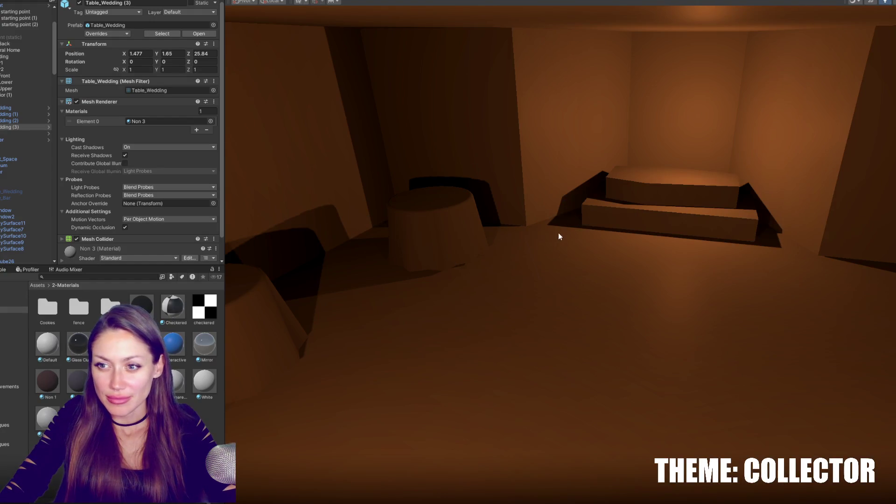
Step: Zoom out from the round tables and orbit until the blue room's Pool_table is in view
scroll(587, 147, down, 5)
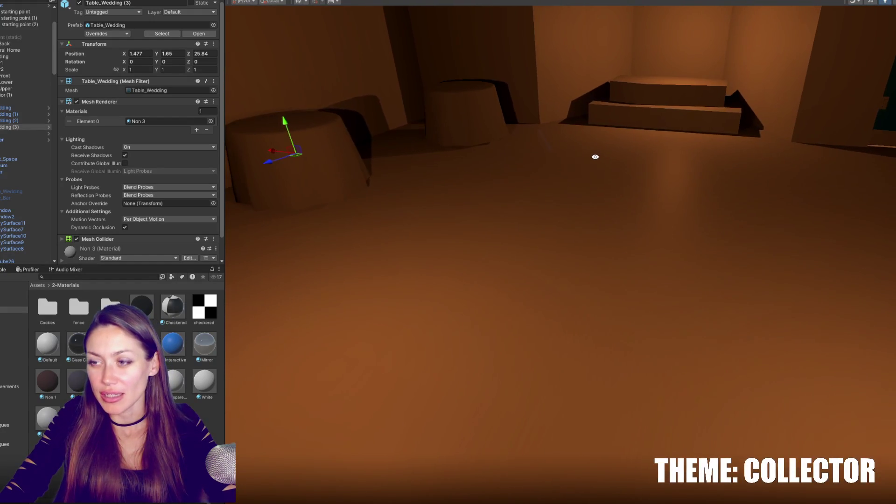
scroll(595, 160, down, 3)
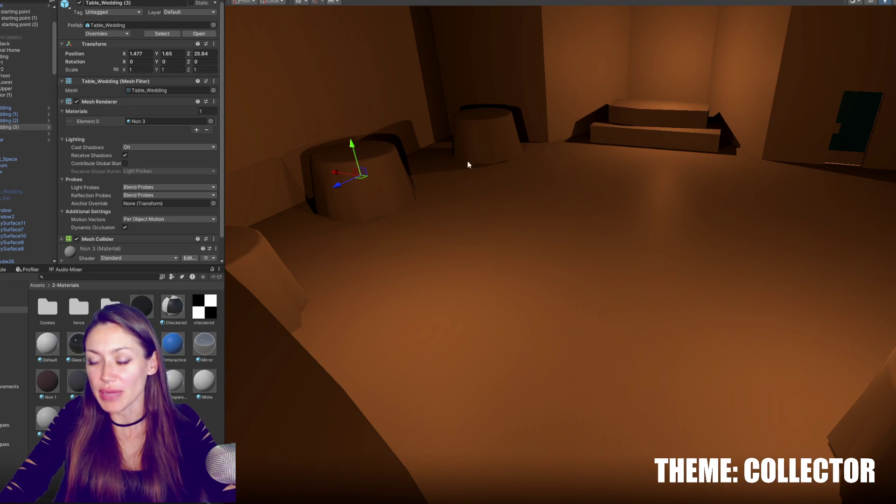
scroll(530, 175, down, 5)
scroll(530, 175, up, 5)
scroll(465, 162, down, 5)
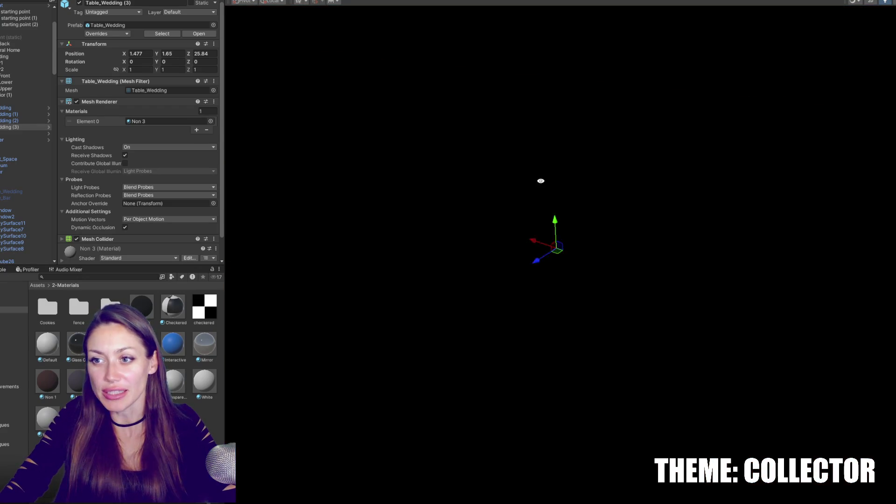
scroll(546, 186, up, 5)
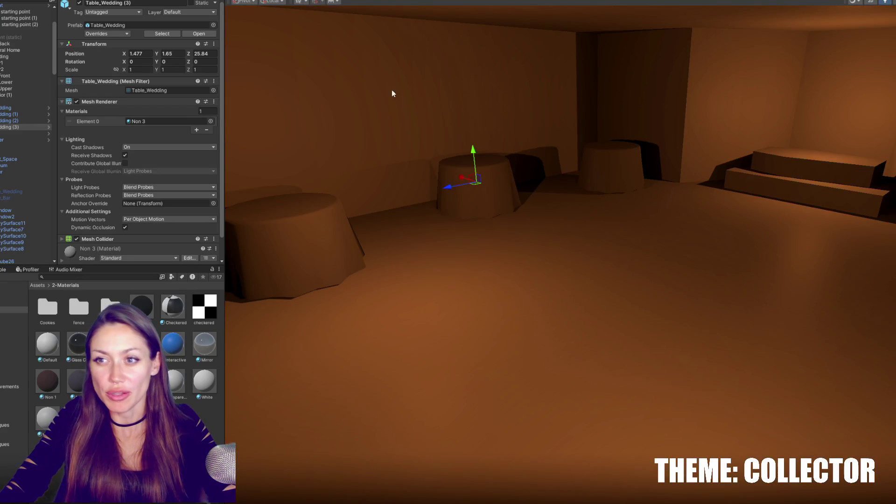
scroll(650, 136, down, 5)
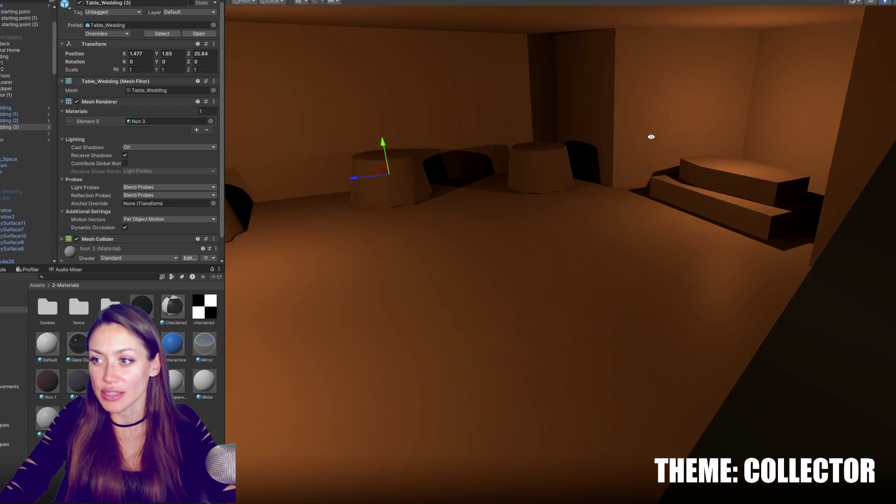
scroll(540, 170, up, 5)
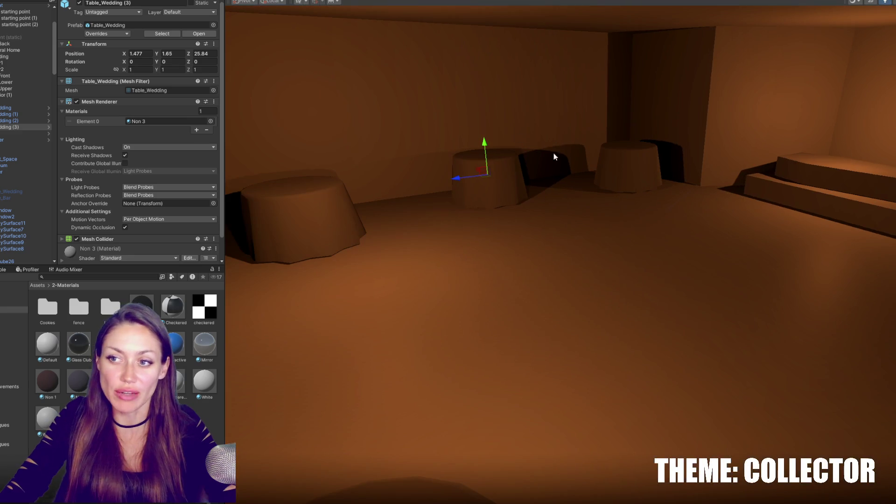
scroll(550, 226, down, 3)
mouse_move(550, 226)
mouse_down()
mouse_move(449, 214)
mouse_move(356, 226)
mouse_move(313, 217)
mouse_move(620, 194)
mouse_move(662, 206)
mouse_move(817, 210)
mouse_move(515, 242)
mouse_move(508, 201)
mouse_move(562, 240)
mouse_move(482, 221)
mouse_up()
mouse_move(410, 200)
mouse_down()
mouse_move(706, 250)
mouse_move(698, 320)
mouse_move(707, 266)
mouse_move(697, 272)
mouse_move(716, 280)
mouse_move(803, 266)
mouse_move(502, 250)
mouse_move(396, 225)
mouse_move(858, 226)
mouse_move(570, 306)
mouse_move(583, 201)
mouse_move(503, 210)
mouse_move(519, 210)
mouse_move(519, 240)
mouse_move(452, 224)
mouse_move(680, 266)
mouse_move(630, 258)
mouse_move(461, 191)
mouse_move(608, 204)
mouse_up()
Step: Apply the Black material to the pool table frame and Non 5 to its top
click(460, 191)
drag(612, 249, 590, 234)
click(589, 234)
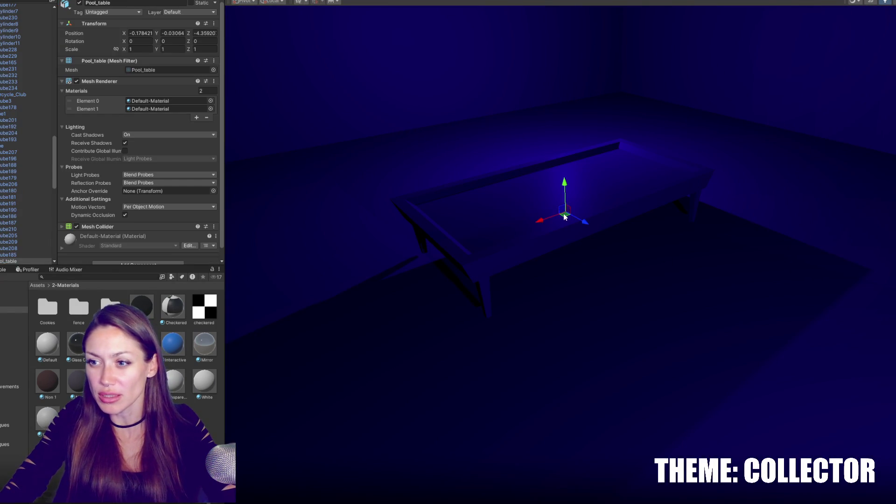
drag(193, 302, 471, 266)
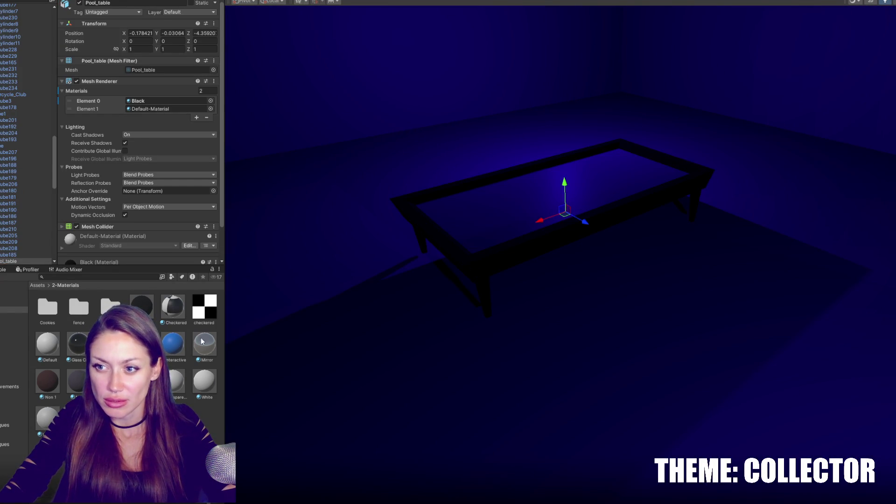
click(177, 380)
mouse_move(178, 380)
mouse_down()
mouse_move(426, 236)
mouse_move(513, 195)
mouse_up()
Step: Set the Non 5 material's Albedo to dark felt green 2A5034
click(173, 38)
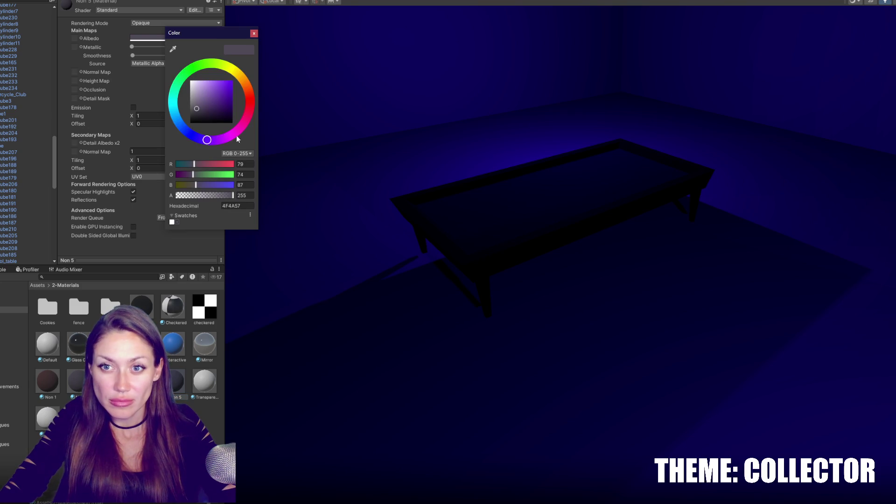
click(179, 81)
click(211, 111)
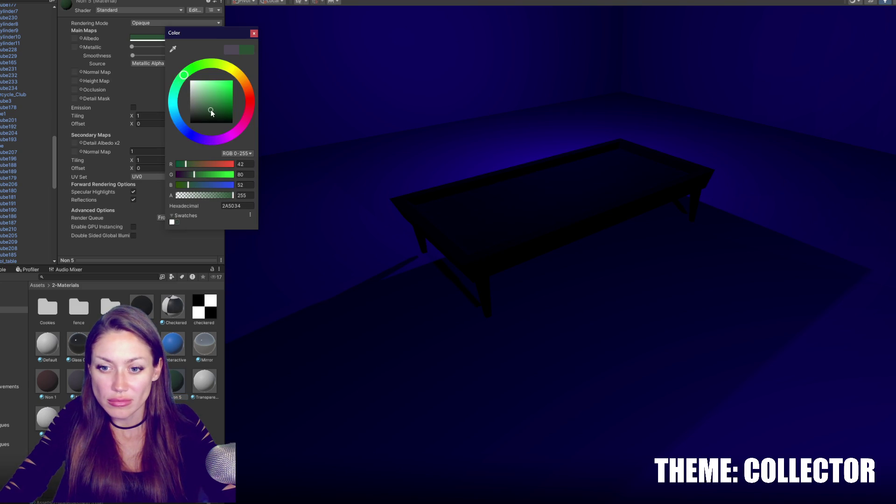
drag(208, 115, 204, 115)
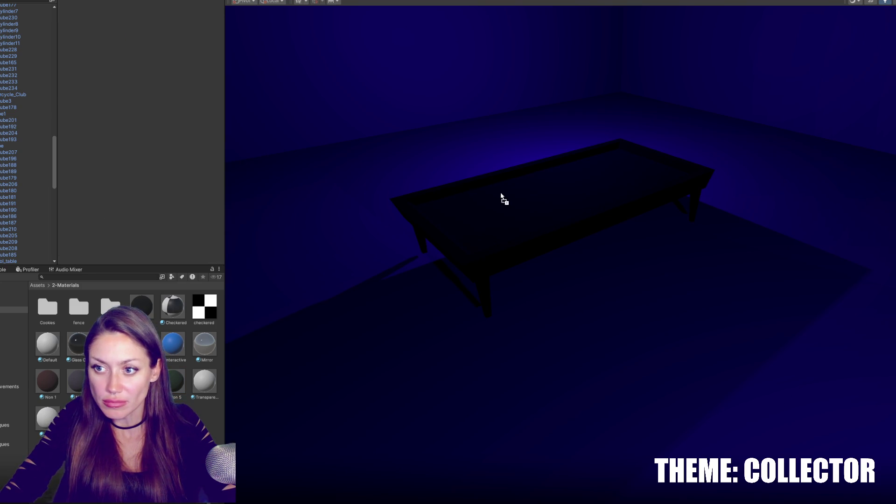
click(594, 231)
Step: Move the pool table further back, rotate it 90° on Y and slide it into place
click(586, 220)
mouse_move(579, 223)
mouse_down()
mouse_move(498, 169)
mouse_move(400, 183)
mouse_up()
key(e)
key(w)
mouse_move(460, 177)
mouse_down()
mouse_move(611, 159)
mouse_move(428, 201)
mouse_up()
Step: Make three pool table copies, up to Pool_table (3), and spread them across the blue room
key(ctrl+d)
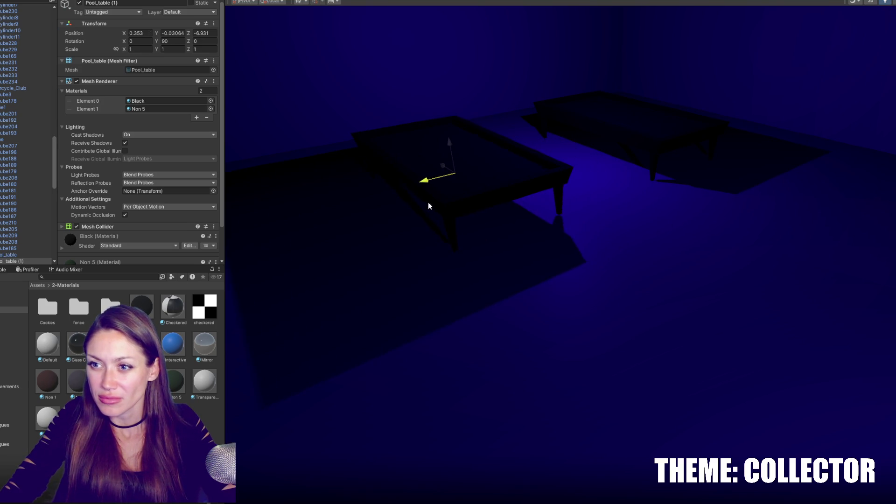
key(ctrl+d)
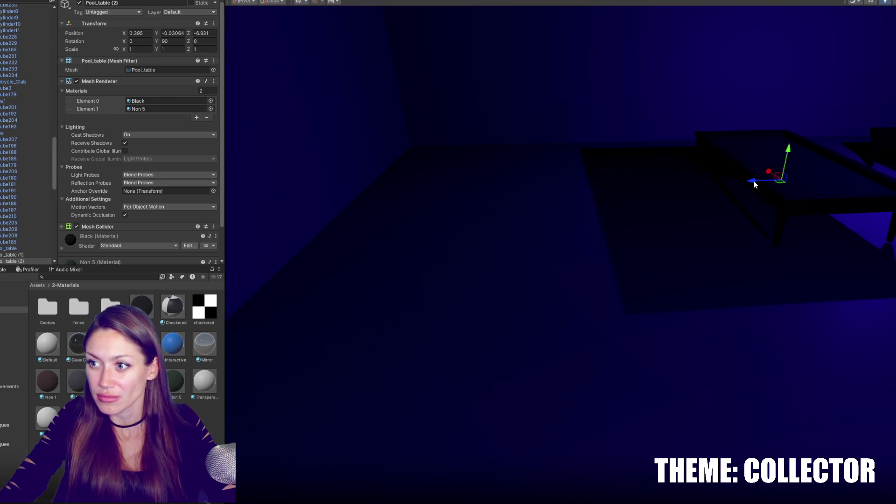
scroll(522, 203, down, 3)
click(532, 193)
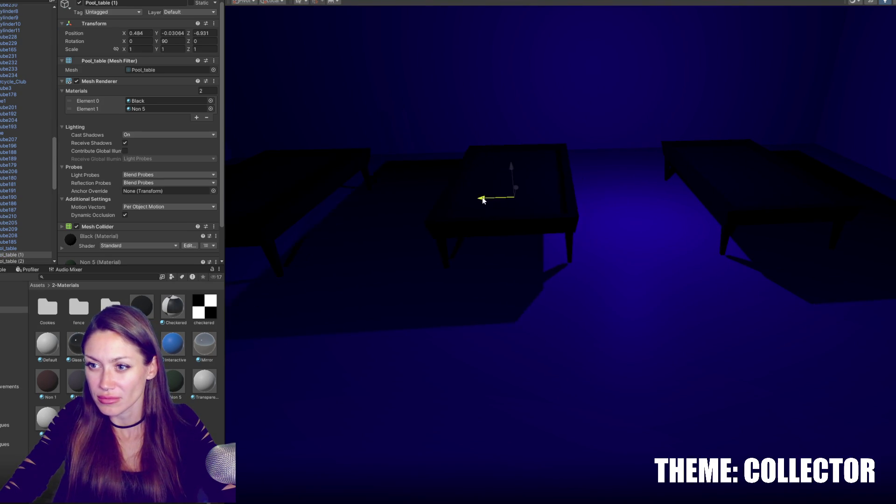
mouse_move(494, 197)
mouse_down()
mouse_move(484, 210)
mouse_move(654, 208)
mouse_move(580, 207)
mouse_up()
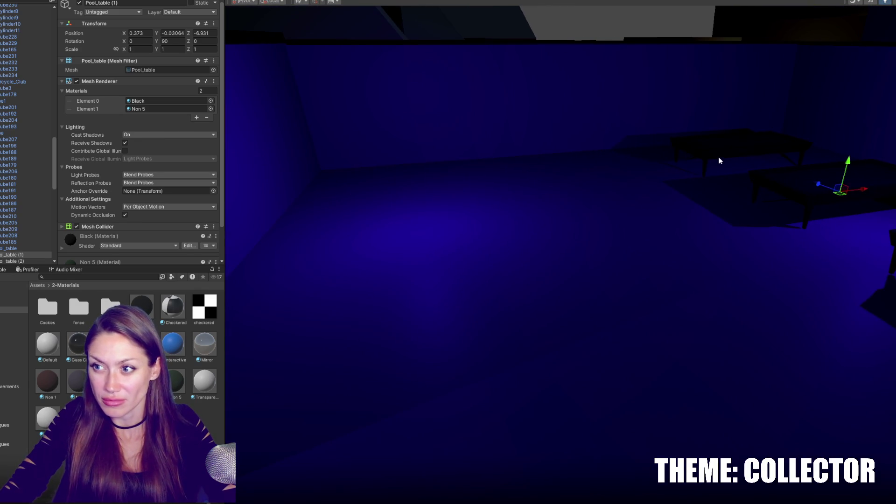
key(ctrl+d)
mouse_move(718, 157)
mouse_down()
mouse_move(732, 158)
mouse_move(522, 185)
mouse_move(542, 188)
mouse_move(584, 150)
mouse_move(618, 356)
mouse_move(515, 132)
mouse_move(490, 117)
mouse_move(490, 94)
mouse_up()
click(617, 356)
Step: Slide Table_Bar (1) along Z and raise the room's point light slightly
mouse_move(459, 127)
mouse_down()
mouse_move(323, 134)
mouse_move(379, 133)
mouse_up()
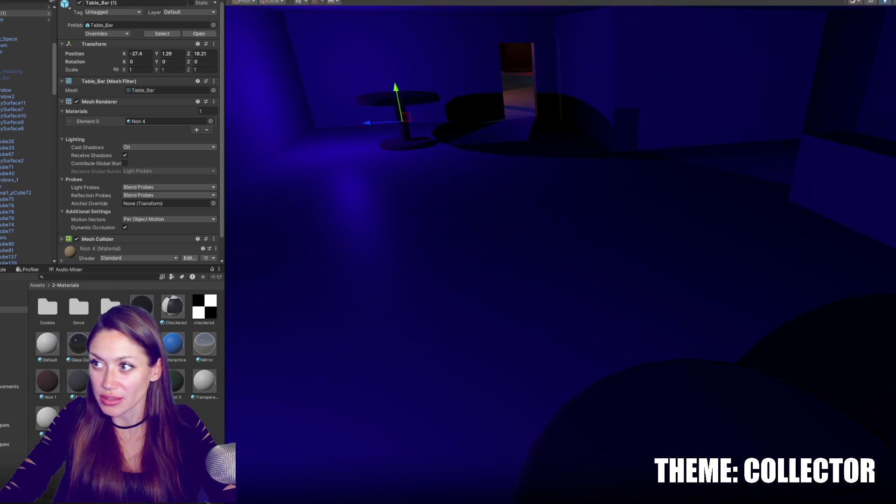
click(326, 93)
drag(317, 55, 314, 12)
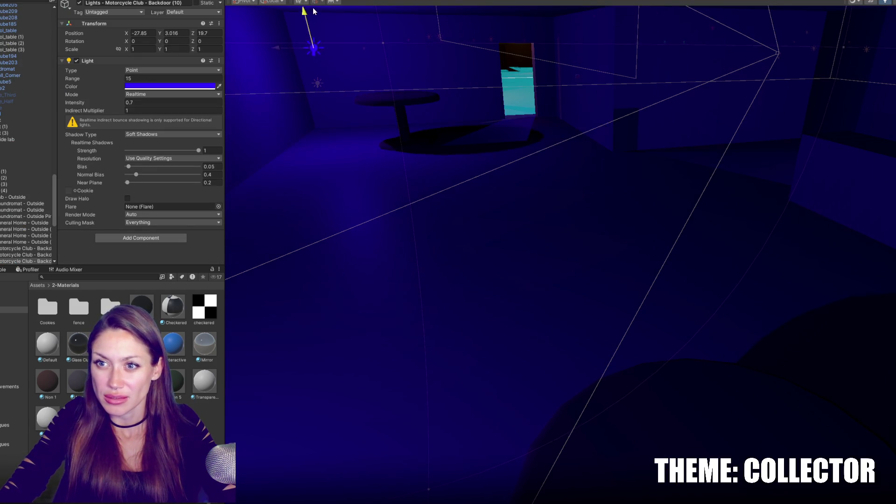
click(401, 101)
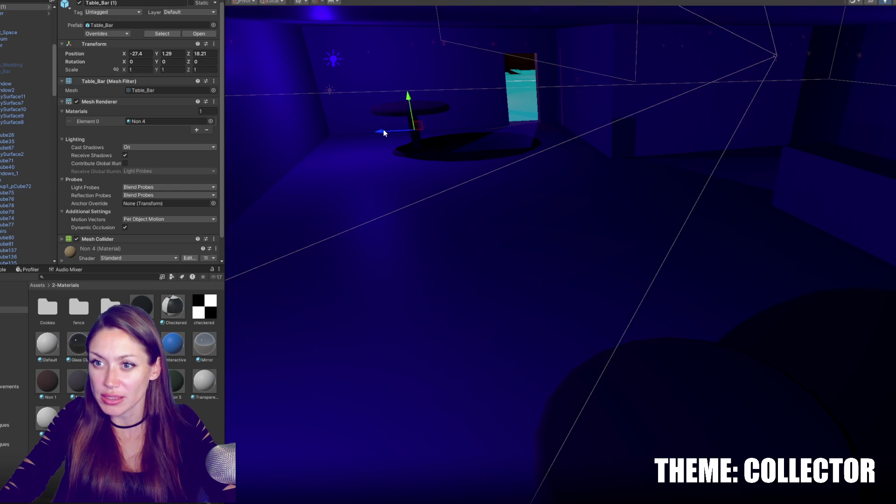
drag(371, 132, 349, 135)
Step: Duplicate the bar table twice and slide the copies sideways and along Z
key(ctrl+d)
mouse_move(419, 130)
mouse_down()
mouse_move(381, 120)
mouse_move(412, 146)
mouse_move(536, 144)
mouse_move(536, 132)
mouse_move(662, 90)
mouse_move(452, 136)
mouse_move(294, 128)
mouse_move(538, 144)
mouse_up()
key(ctrl+d)
click(654, 123)
mouse_move(628, 91)
mouse_down()
mouse_move(675, 137)
mouse_move(586, 165)
mouse_up()
click(586, 133)
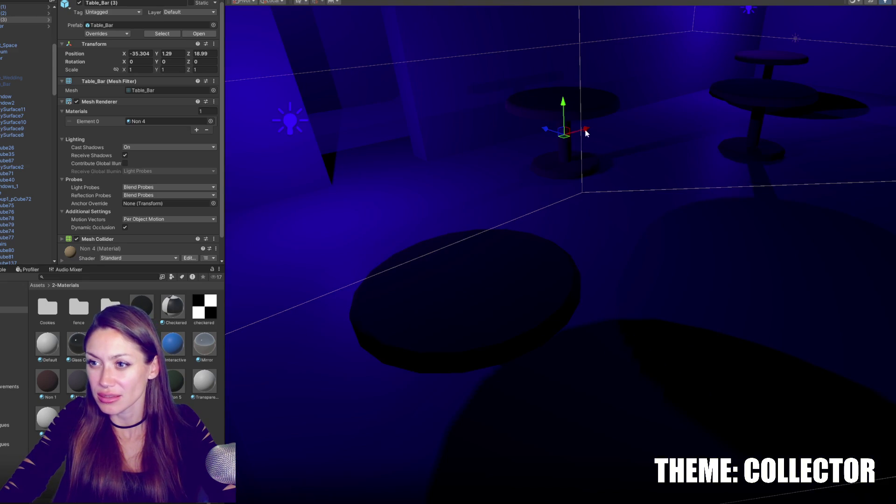
key(f)
mouse_move(497, 138)
mouse_down()
mouse_move(708, 162)
mouse_move(570, 128)
mouse_move(470, 235)
mouse_up()
Step: Add two more bar table copies, lifting one up to Y 4.658
key(ctrl+d)
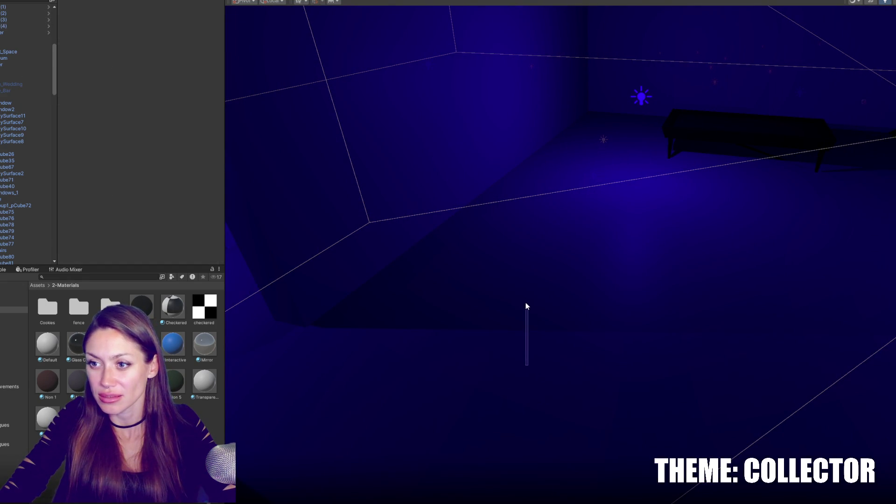
mouse_move(523, 368)
mouse_down()
mouse_move(513, 227)
mouse_move(552, 183)
mouse_move(722, 213)
mouse_move(562, 135)
mouse_up()
key(ctrl+d)
key(ctrl+d)
drag(488, 129, 662, 179)
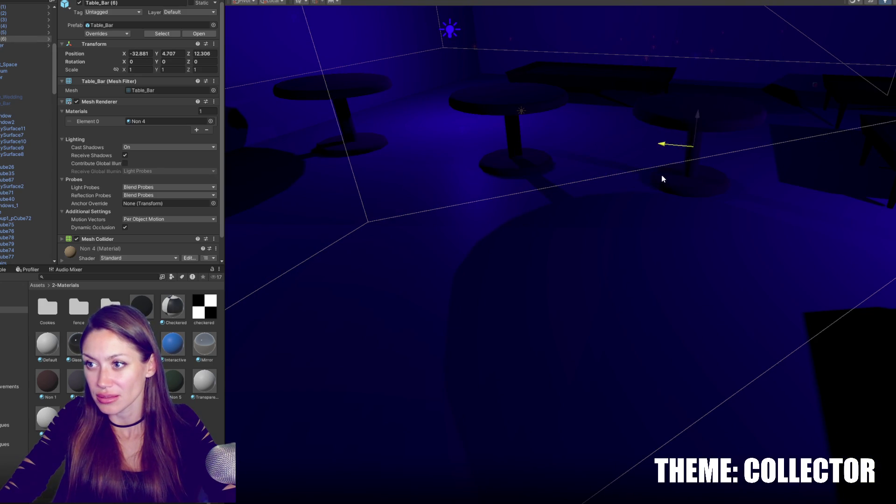
Step: Reposition the fifth and sixth bar tables, leaving Table_Bar (5) at Z 13.379
click(568, 131)
click(568, 132)
mouse_move(558, 124)
mouse_down()
mouse_move(479, 181)
mouse_move(538, 147)
mouse_move(477, 171)
mouse_move(486, 163)
mouse_up()
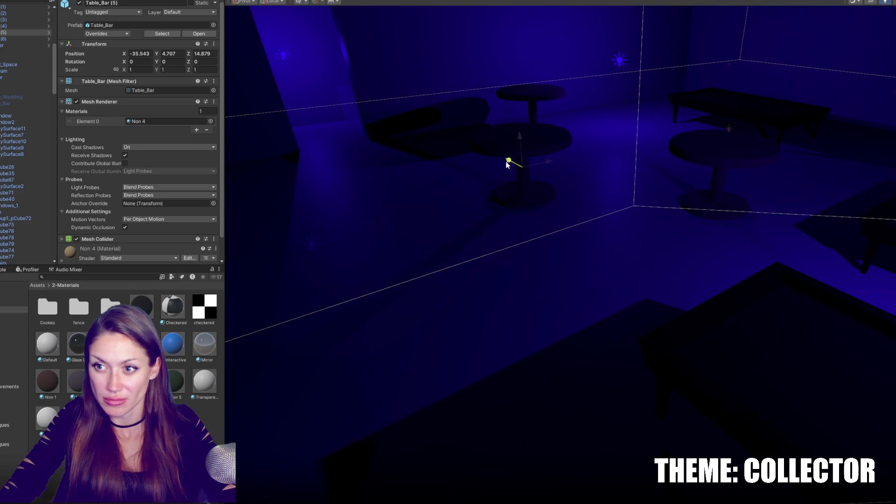
click(691, 151)
drag(698, 167, 666, 158)
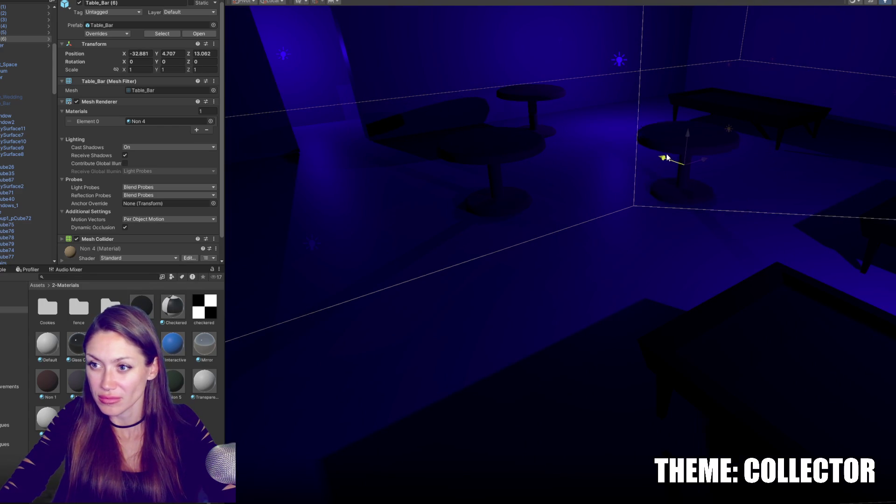
mouse_move(504, 146)
mouse_down()
mouse_move(416, 98)
mouse_move(612, 143)
mouse_up()
click(679, 155)
mouse_move(679, 156)
mouse_down()
mouse_move(610, 176)
mouse_move(464, 161)
mouse_up()
mouse_move(552, 162)
mouse_down()
mouse_move(620, 160)
mouse_move(634, 174)
mouse_move(721, 118)
mouse_move(692, 197)
mouse_move(660, 202)
mouse_move(766, 259)
mouse_move(891, 208)
mouse_move(795, 175)
mouse_up()
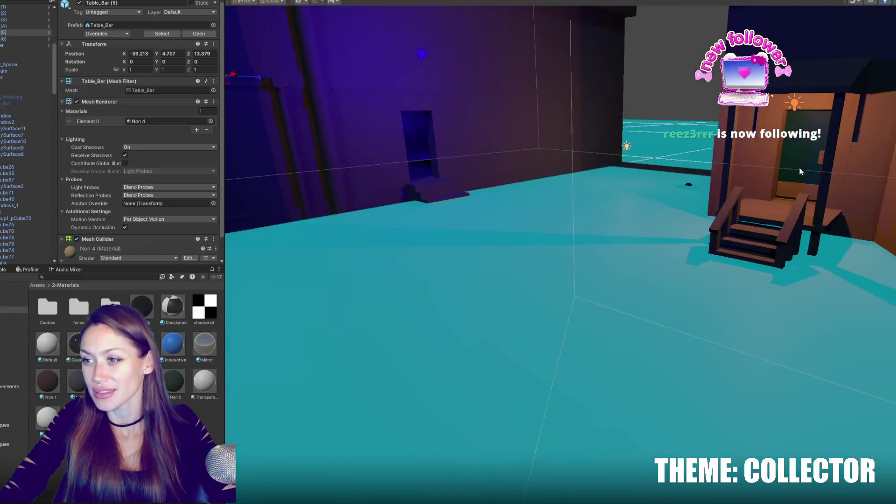
Step: Duplicate the Door Funeral Home door, turn it a quarter turn and fit it into the wall opening at Y 1.869
click(795, 175)
click(16, 98)
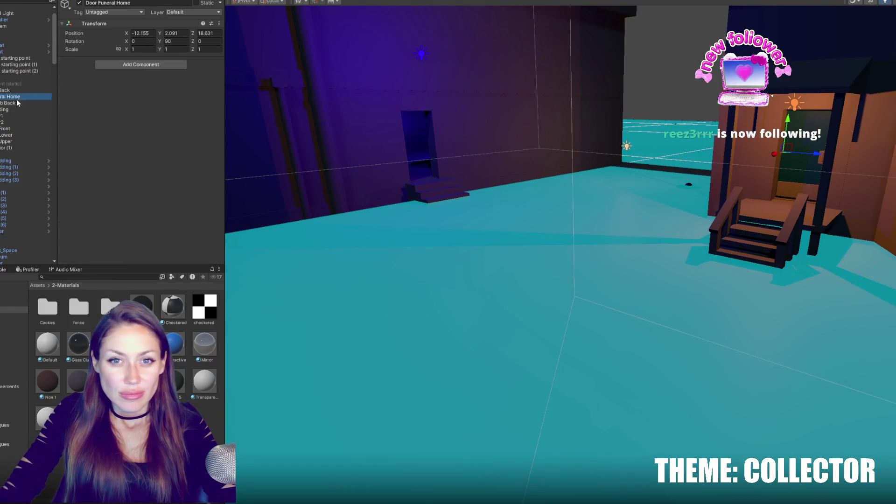
key(ctrl+d)
mouse_move(776, 154)
mouse_down()
mouse_move(517, 135)
mouse_move(381, 159)
mouse_up()
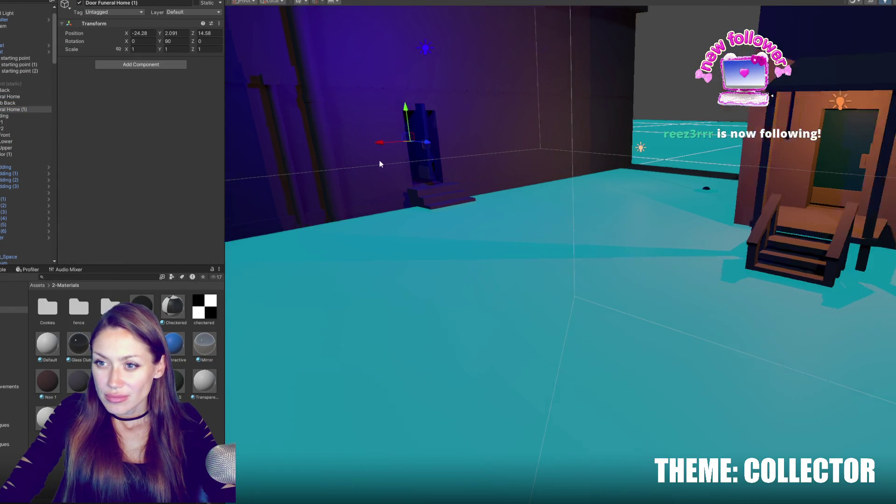
key(f)
key(e)
mouse_move(435, 189)
mouse_down()
mouse_move(530, 174)
mouse_move(465, 183)
mouse_up()
key(w)
drag(523, 192, 394, 227)
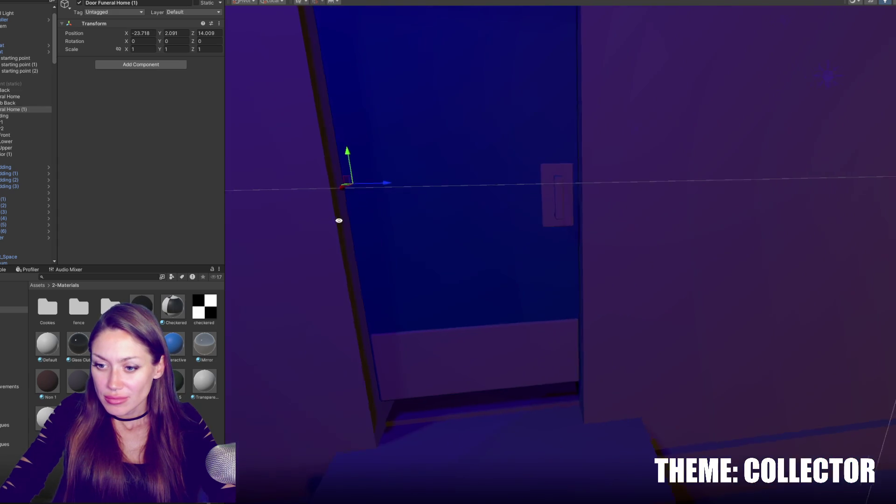
drag(381, 187, 384, 186)
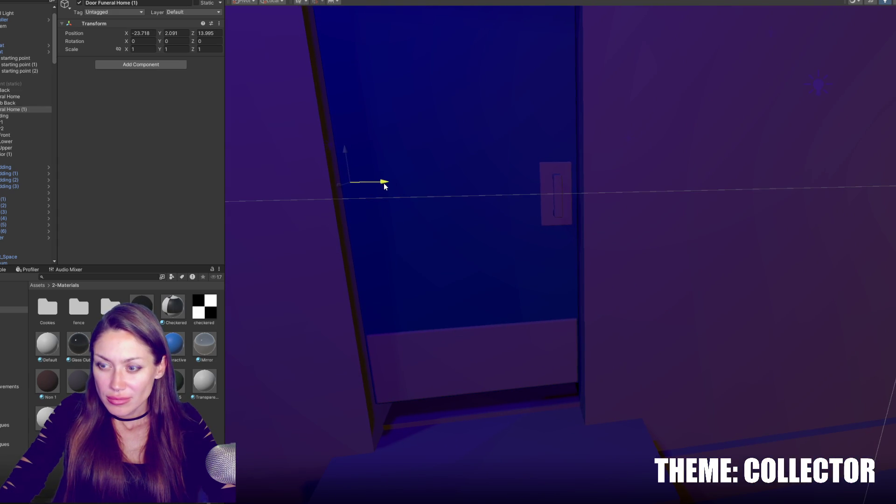
mouse_move(348, 153)
mouse_down()
mouse_move(347, 199)
mouse_move(479, 181)
mouse_up()
drag(419, 201, 419, 202)
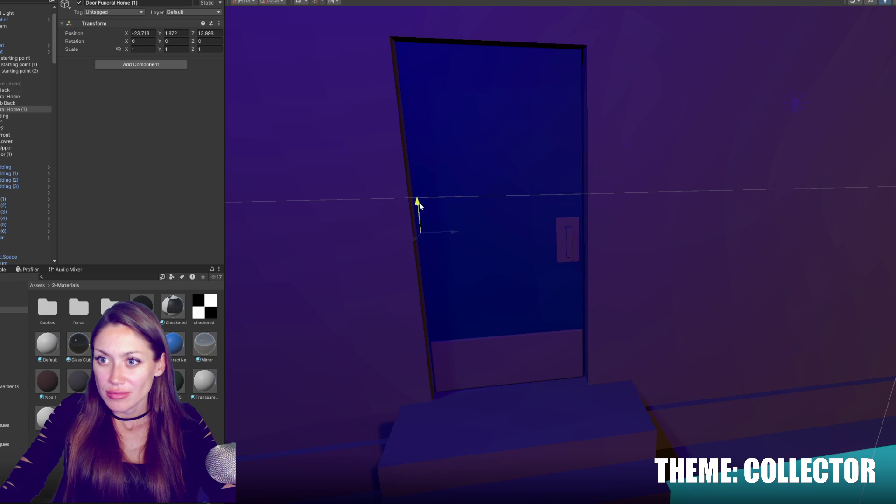
mouse_move(440, 233)
mouse_down()
mouse_move(449, 230)
mouse_move(456, 191)
mouse_move(770, 206)
mouse_move(625, 161)
mouse_move(566, 232)
mouse_move(881, 232)
mouse_up()
Step: Rename the copied door to 'Door Bar Front'
drag(726, 206, 513, 210)
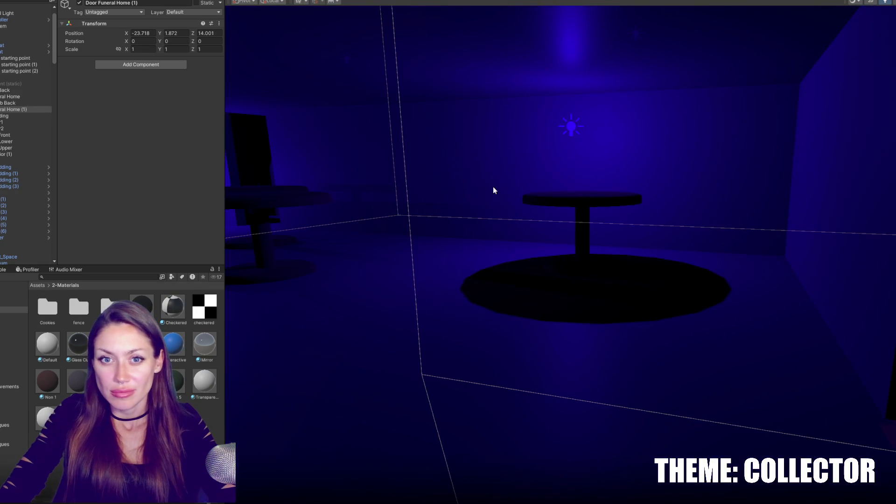
click(42, 110)
click(112, 3)
text(Door Bar Front)
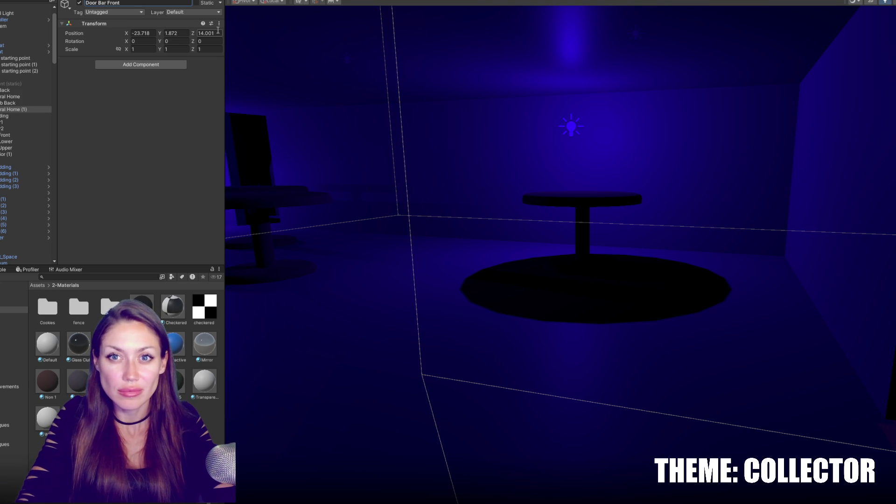
key(Return)
Step: Duplicate Door Bar Front into the blue club room doorway at -37.316, 5.301, 21.234, rotated -90 on Y
key(ctrl+d)
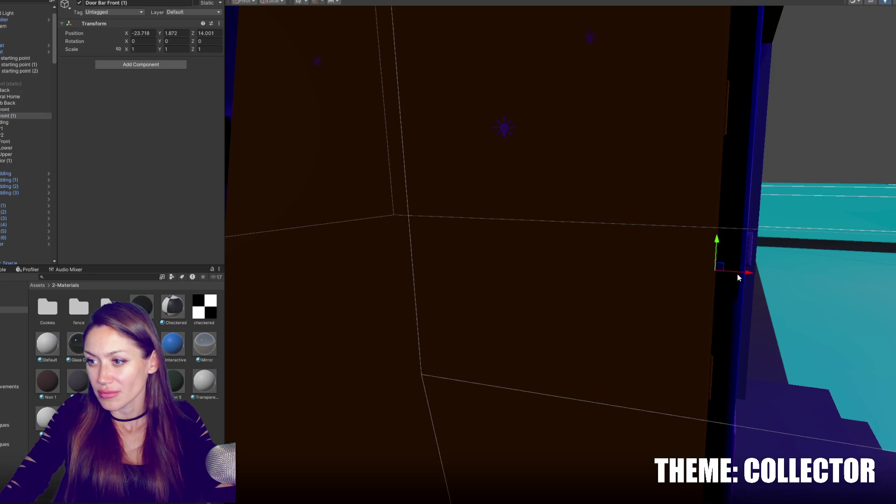
mouse_move(631, 273)
mouse_down()
mouse_move(653, 261)
mouse_move(833, 322)
mouse_move(789, 305)
mouse_move(184, 242)
mouse_up()
key(f)
drag(408, 286, 584, 219)
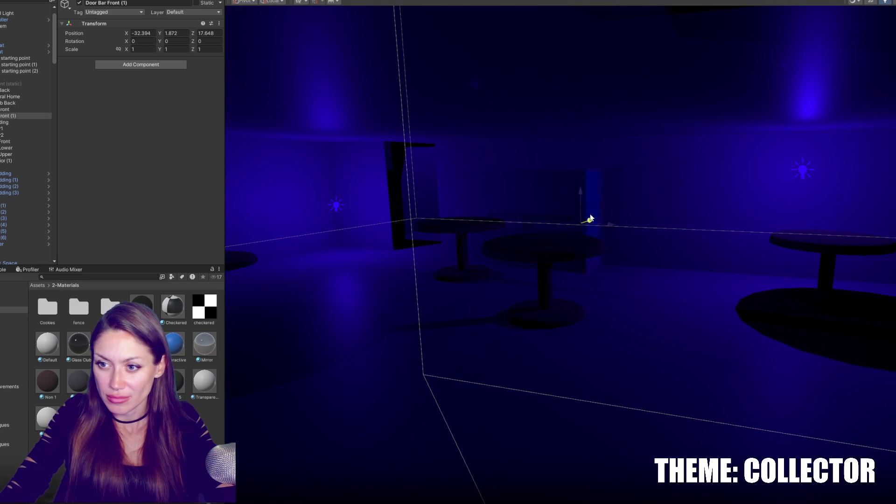
mouse_move(593, 188)
mouse_down()
mouse_move(592, 119)
mouse_move(631, 109)
mouse_up()
mouse_move(458, 101)
mouse_down()
mouse_move(378, 100)
mouse_move(587, 186)
mouse_move(326, 184)
mouse_move(747, 285)
mouse_move(443, 274)
mouse_up()
key(e)
mouse_move(542, 289)
mouse_down()
mouse_move(650, 284)
mouse_move(616, 288)
mouse_up()
key(w)
mouse_move(517, 273)
mouse_down()
mouse_move(668, 295)
mouse_move(726, 256)
mouse_move(743, 274)
mouse_move(731, 80)
mouse_move(481, 124)
mouse_move(586, 112)
mouse_move(521, 256)
mouse_move(557, 262)
mouse_up()
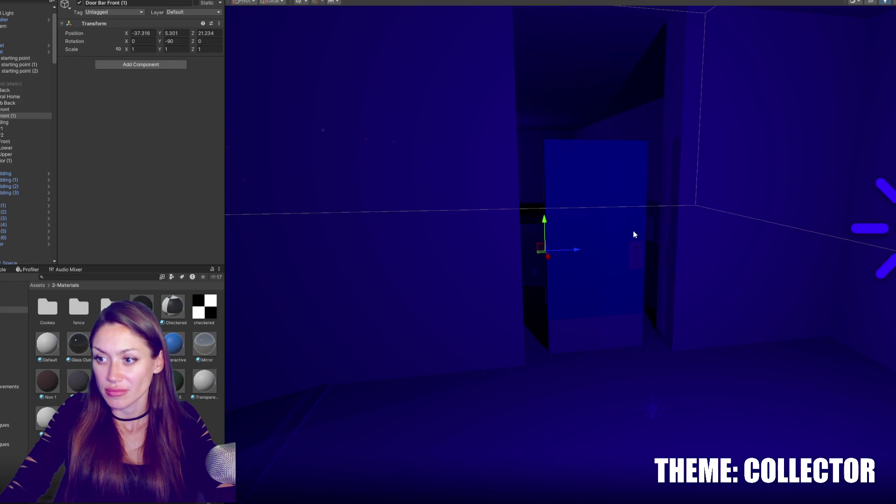
mouse_move(395, 267)
mouse_down()
mouse_move(733, 92)
mouse_move(752, 216)
mouse_move(536, 332)
mouse_move(654, 289)
mouse_move(636, 265)
mouse_move(699, 234)
mouse_move(596, 188)
mouse_up()
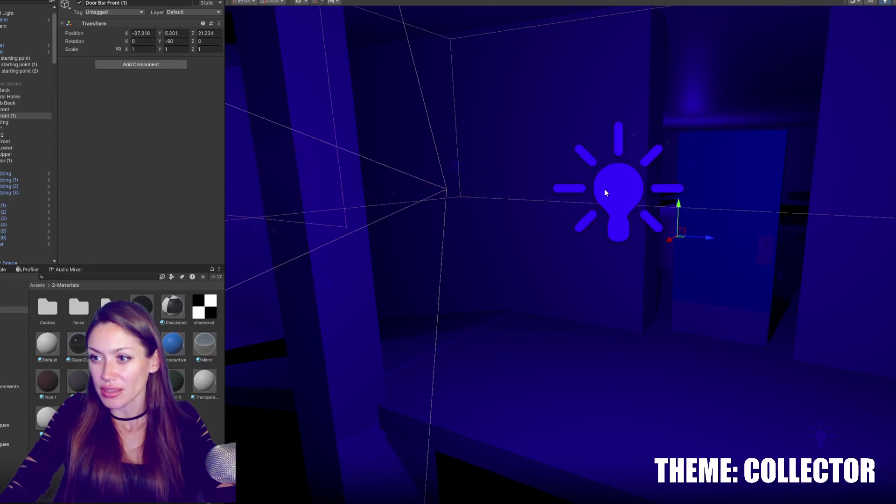
Step: Tint the first motorcycle club backdoor point light lavender
click(596, 187)
click(170, 85)
mouse_move(206, 143)
mouse_down()
mouse_move(212, 127)
mouse_move(215, 139)
mouse_up()
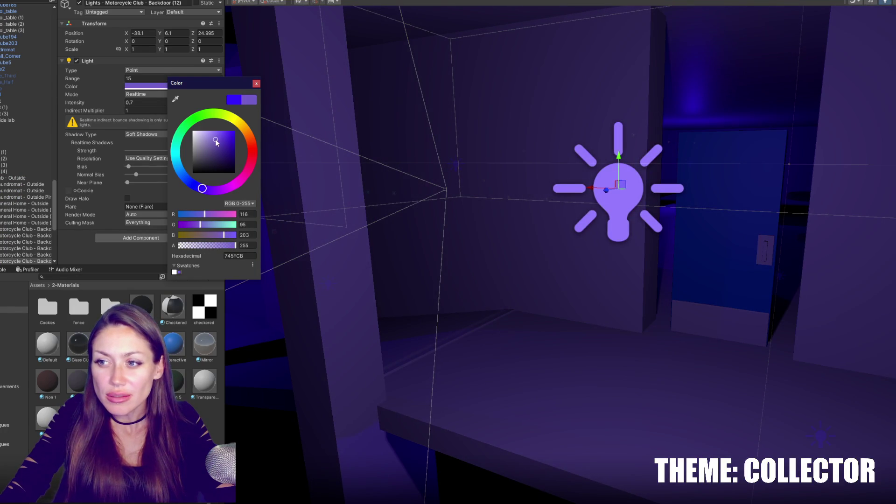
mouse_move(654, 211)
mouse_down()
mouse_move(696, 194)
mouse_move(439, 202)
mouse_up()
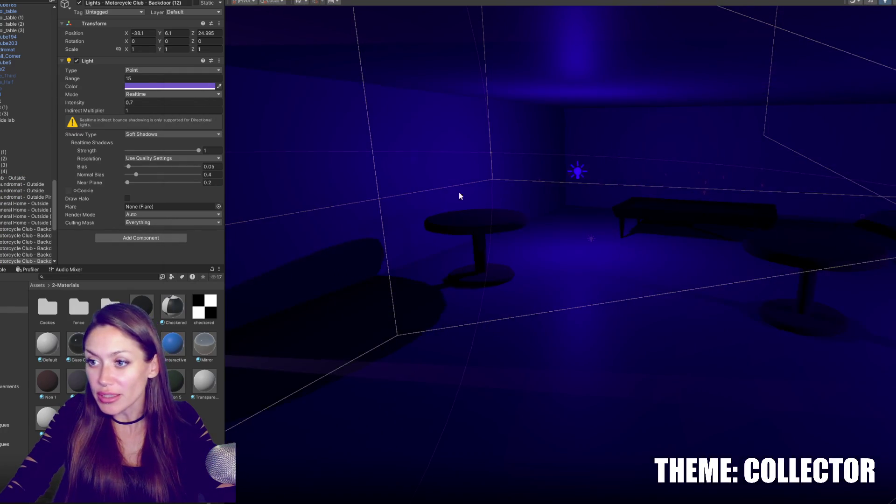
Step: Shift two more backdoor point lights from blue toward violet
click(577, 172)
click(182, 87)
drag(230, 139, 239, 127)
mouse_move(373, 140)
mouse_down()
mouse_move(676, 154)
mouse_move(621, 211)
mouse_move(568, 120)
mouse_move(699, 255)
mouse_move(682, 233)
mouse_move(685, 211)
mouse_up()
click(681, 276)
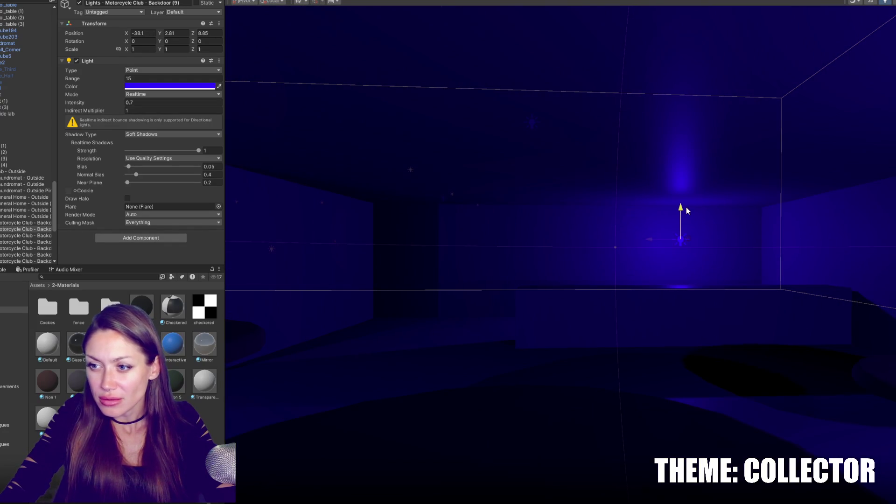
click(205, 87)
drag(261, 130, 266, 127)
mouse_move(570, 262)
mouse_down()
mouse_move(591, 265)
mouse_move(376, 272)
mouse_move(476, 282)
mouse_move(434, 277)
mouse_up()
Step: Select further backdoor lights around the club room, then the bar table
click(544, 239)
mouse_move(544, 218)
mouse_down()
mouse_move(471, 254)
mouse_move(515, 253)
mouse_move(494, 252)
mouse_up()
click(369, 237)
mouse_move(486, 210)
mouse_down()
mouse_move(430, 214)
mouse_move(512, 280)
mouse_move(475, 250)
mouse_move(477, 234)
mouse_move(681, 213)
mouse_move(827, 217)
mouse_up()
click(473, 268)
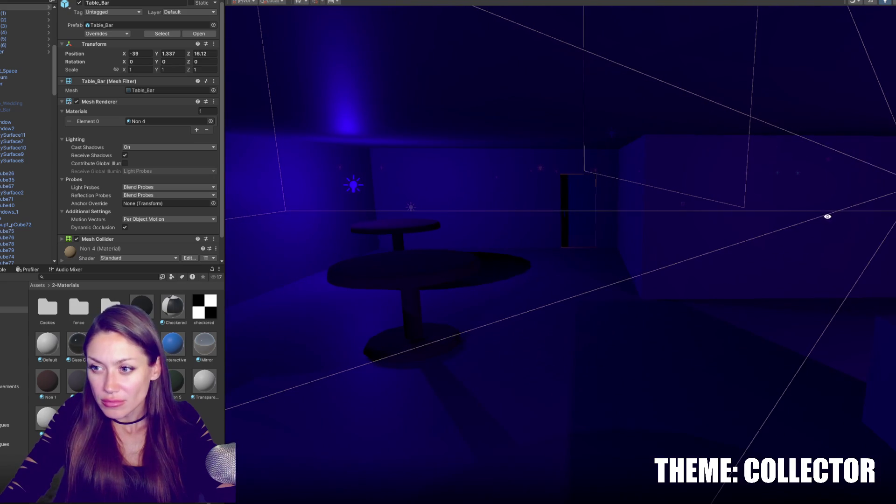
Step: Slide the second bar table, Table_Bar (2), into place
click(442, 269)
mouse_move(402, 306)
mouse_down()
mouse_move(668, 335)
mouse_move(747, 302)
mouse_move(757, 287)
mouse_up()
mouse_move(675, 270)
mouse_down()
mouse_move(506, 250)
mouse_move(518, 256)
mouse_up()
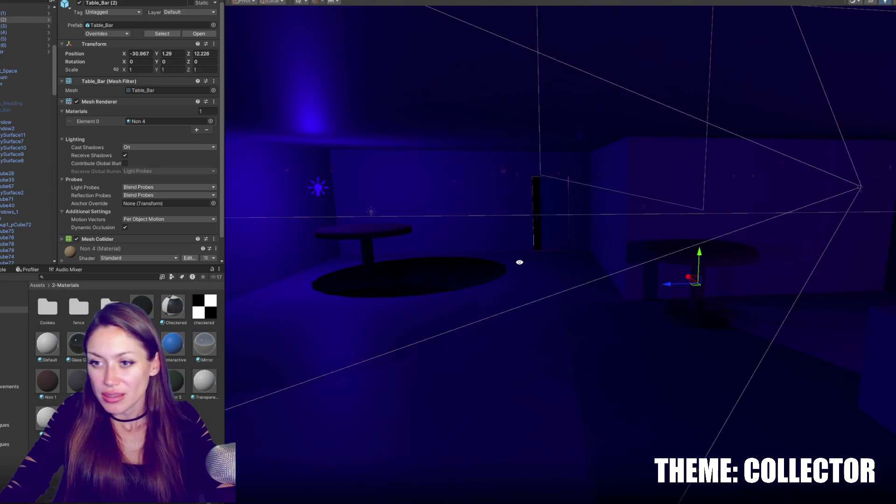
Step: Select and frame Door Bar Front (1) near the lab's back door
click(548, 243)
key(f)
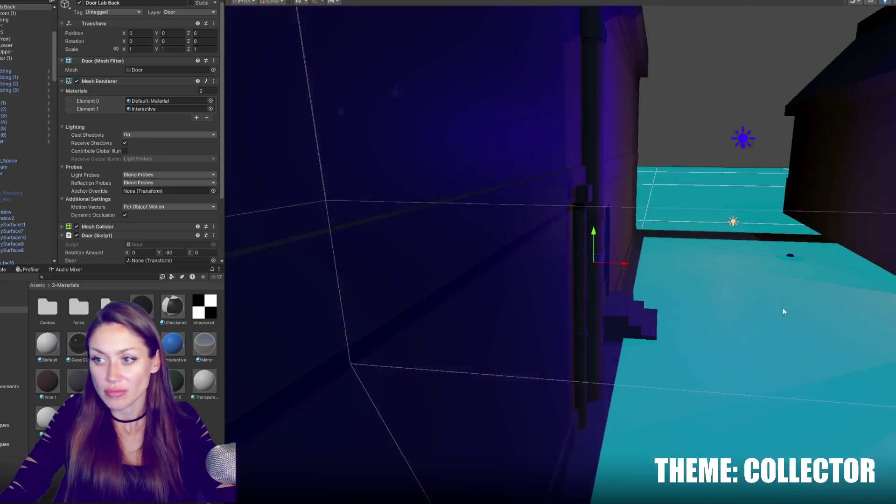
drag(776, 309, 648, 279)
key(f)
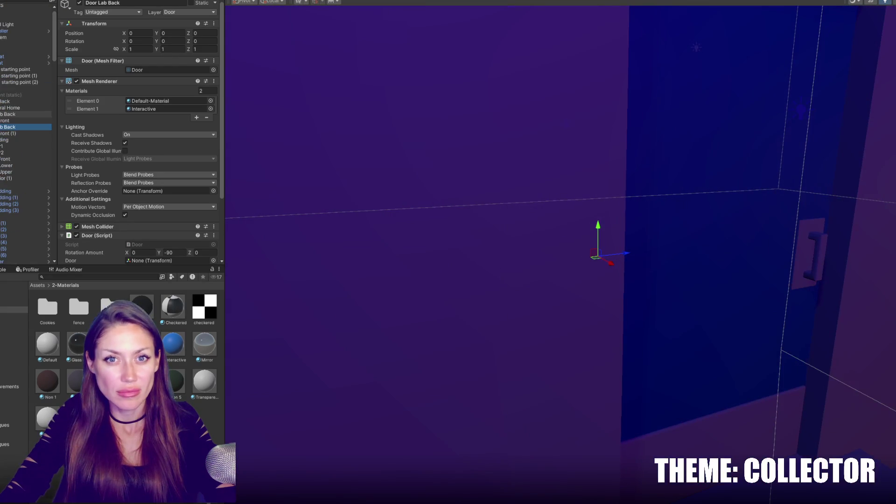
key(ctrl+z)
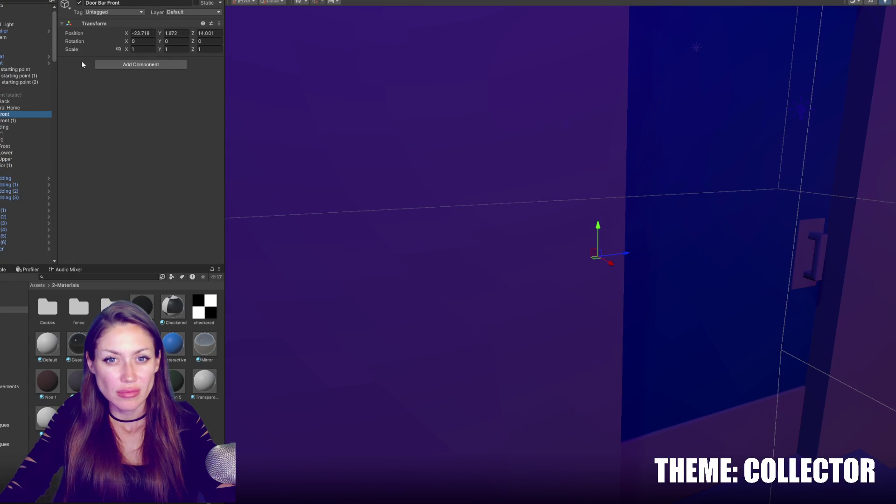
click(9, 121)
key(f)
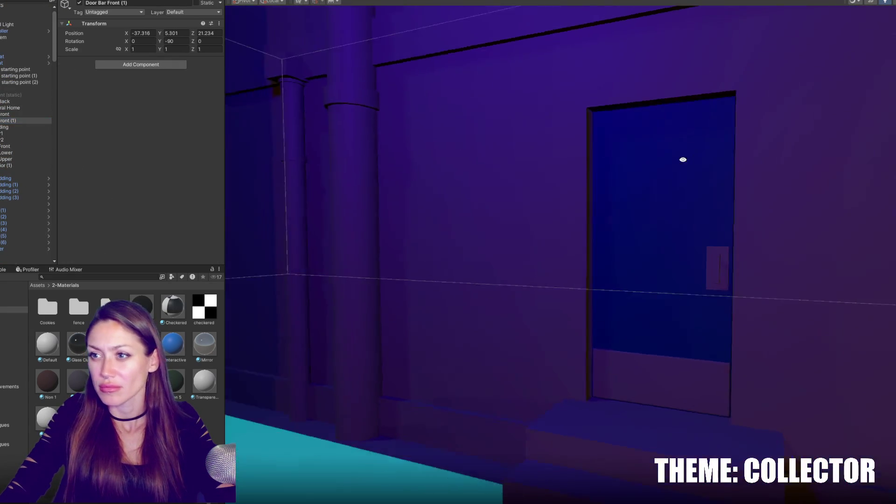
text(Clip)
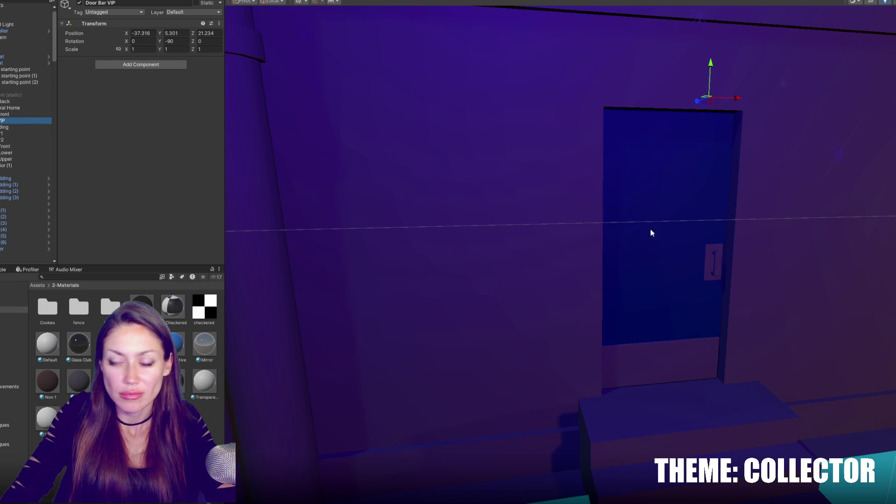
scroll(644, 236, down, 5)
Step: Duplicate Door Bar Front (1) and slide the copy along X and Z to another building
mouse_move(652, 240)
mouse_down()
mouse_move(814, 236)
mouse_move(496, 224)
mouse_up()
click(496, 224)
click(495, 224)
key(f)
key(ctrl+d)
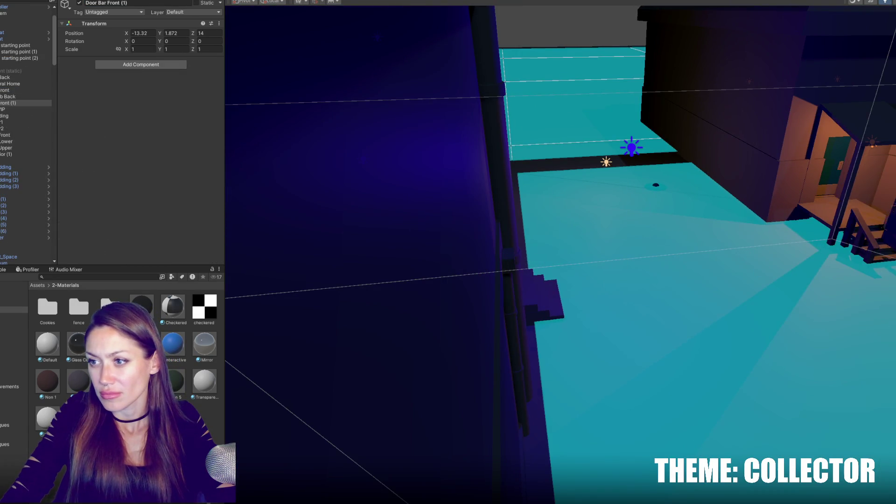
key(f)
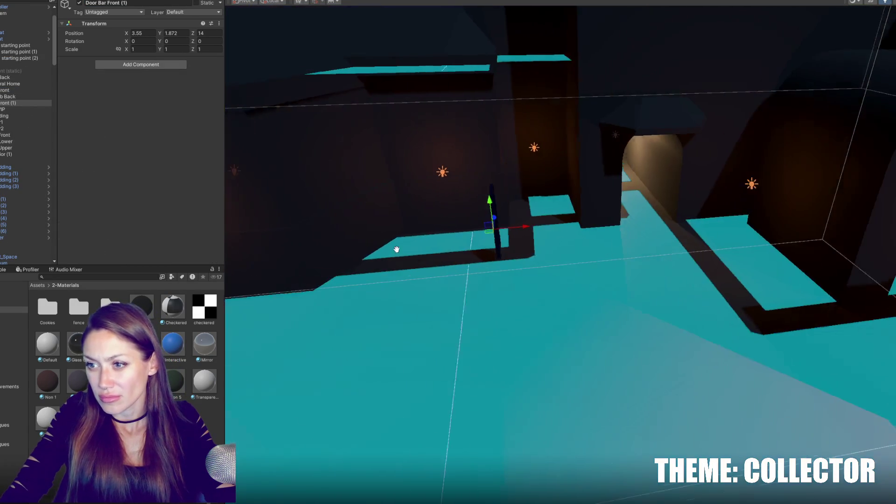
drag(501, 229, 824, 239)
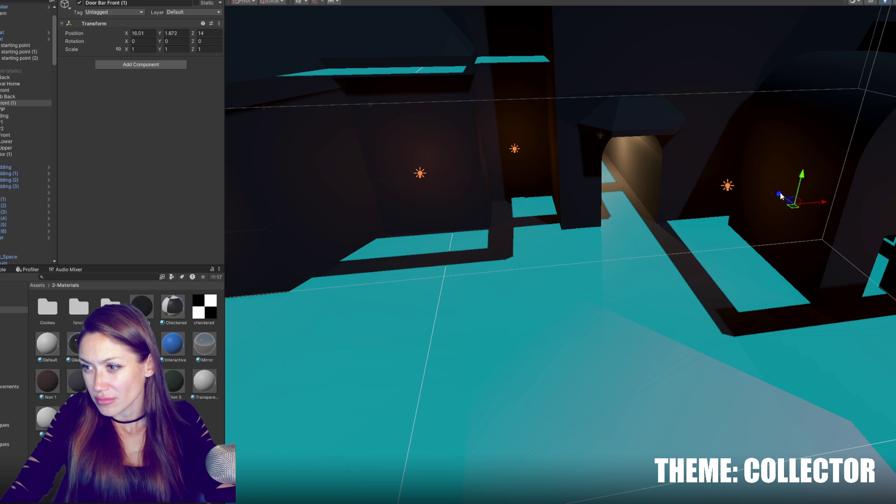
drag(778, 194, 860, 278)
Step: Rotate the copied door bar to 90° and lower it into its doorway
key(f)
key(e)
mouse_move(760, 299)
mouse_down()
mouse_move(655, 293)
mouse_move(671, 291)
mouse_up()
key(w)
mouse_move(739, 263)
mouse_down()
mouse_move(751, 293)
mouse_move(747, 384)
mouse_move(754, 335)
mouse_move(637, 303)
mouse_up()
mouse_move(639, 273)
mouse_down()
mouse_move(570, 266)
mouse_move(514, 224)
mouse_move(560, 245)
mouse_move(574, 267)
mouse_move(628, 301)
mouse_move(801, 303)
mouse_up()
Step: Make another copy, Door Bar Front (2), and move it to the club entrance at 34.02, 1.37, -1.61
key(ctrl+d)
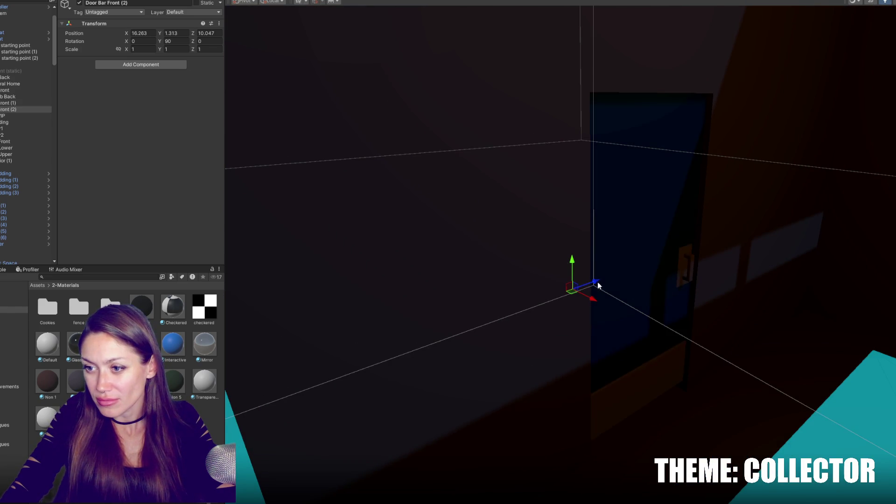
mouse_move(860, 215)
mouse_down()
mouse_move(649, 231)
mouse_move(599, 265)
mouse_up()
mouse_move(670, 271)
mouse_down()
mouse_move(601, 245)
mouse_move(706, 120)
mouse_move(785, 132)
mouse_up()
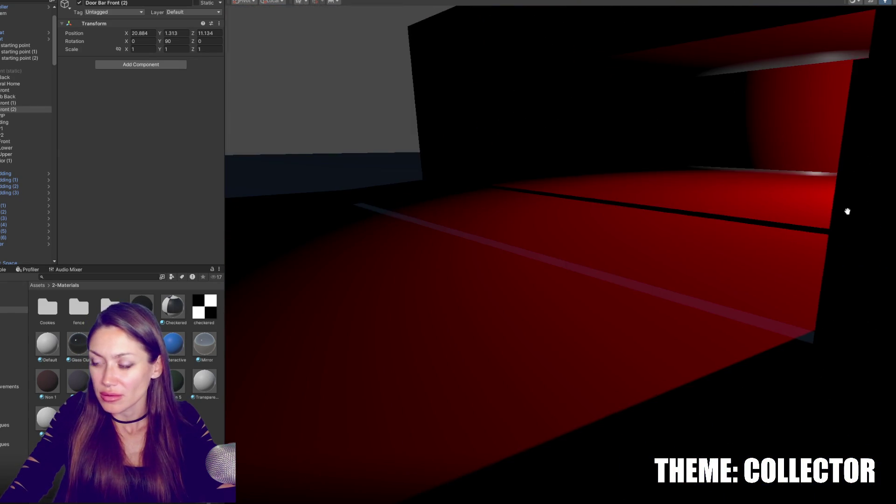
scroll(697, 257, down, 5)
mouse_move(729, 266)
mouse_down()
mouse_move(474, 192)
mouse_move(532, 171)
mouse_move(685, 231)
mouse_move(622, 228)
mouse_up()
scroll(474, 192, up, 5)
mouse_move(650, 269)
mouse_down()
mouse_move(434, 191)
mouse_move(457, 198)
mouse_up()
mouse_move(498, 201)
mouse_down()
mouse_move(816, 175)
mouse_move(718, 121)
mouse_move(737, 132)
mouse_move(751, 162)
mouse_move(690, 222)
mouse_move(697, 275)
mouse_move(447, 209)
mouse_move(432, 247)
mouse_up()
key(e)
key(w)
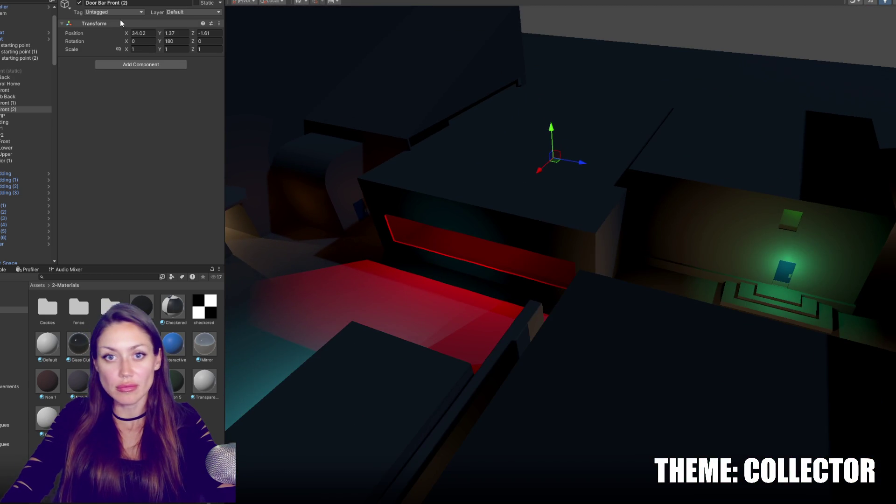
Step: Rename the club door objects to 'Door Club' and 'Door Club Front'
click(135, 2)
text(Door Club VIP)
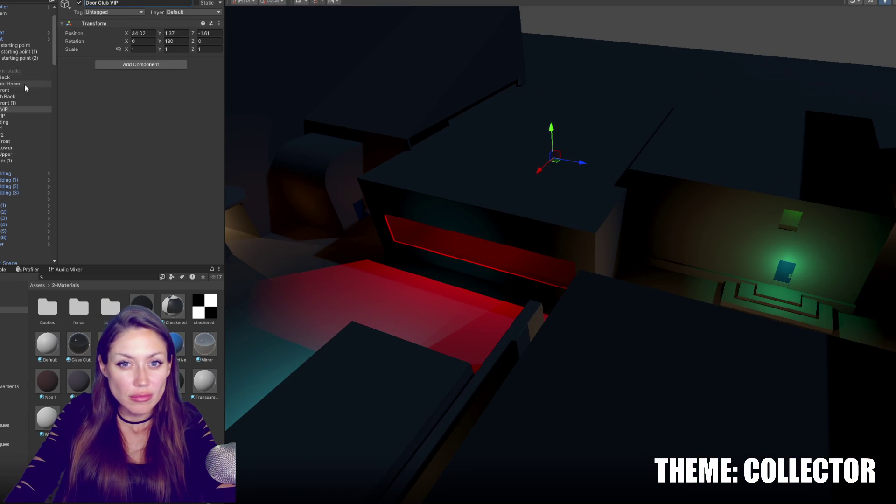
click(21, 96)
click(17, 102)
click(106, 3)
text(Club Front)
key(Return)
Step: Rename the pink wedding doors to 'Door Wedding Back' and 'Door Wedding Brides Area'
mouse_move(369, 99)
mouse_down()
mouse_move(586, 309)
mouse_move(532, 268)
mouse_move(441, 313)
mouse_move(703, 281)
mouse_move(430, 296)
mouse_move(226, 286)
mouse_move(292, 286)
mouse_move(292, 271)
mouse_up()
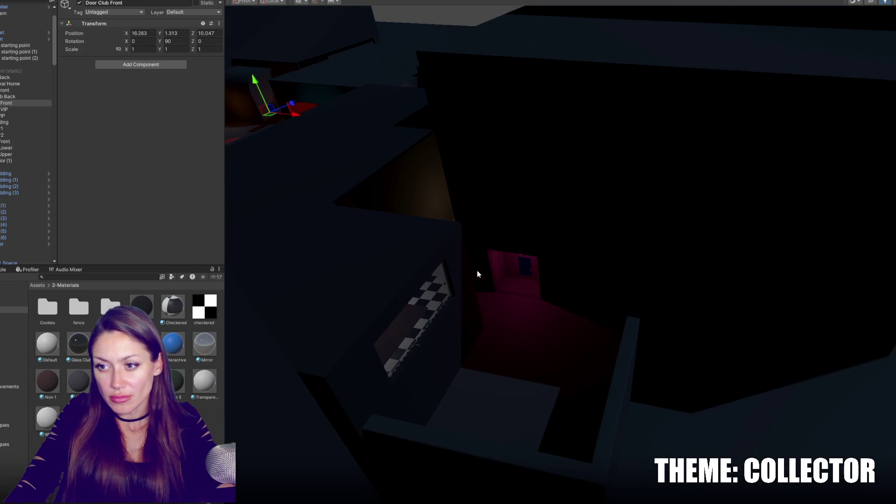
click(522, 273)
click(522, 275)
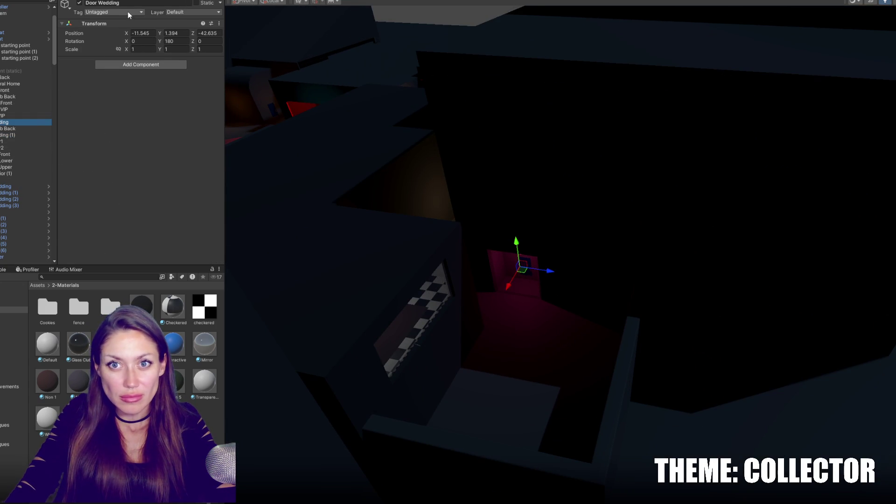
text( Back)
key(Return)
click(17, 136)
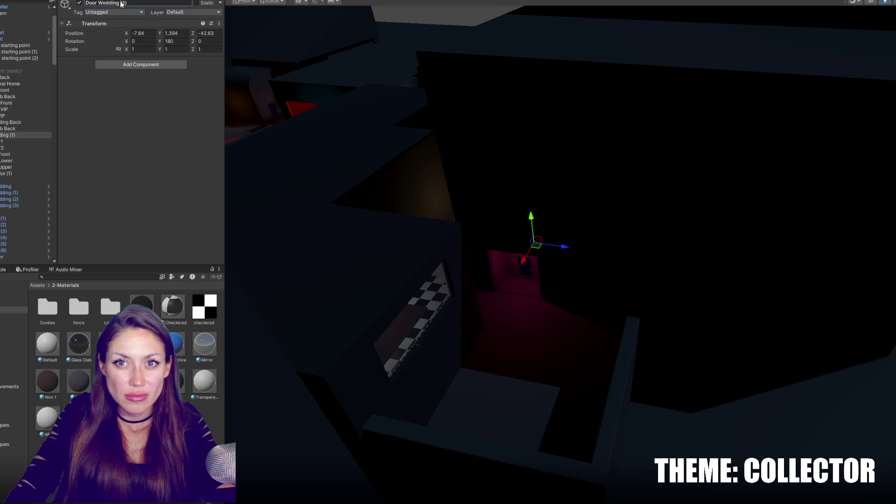
key(BackSpace)
text(Brides Ar)
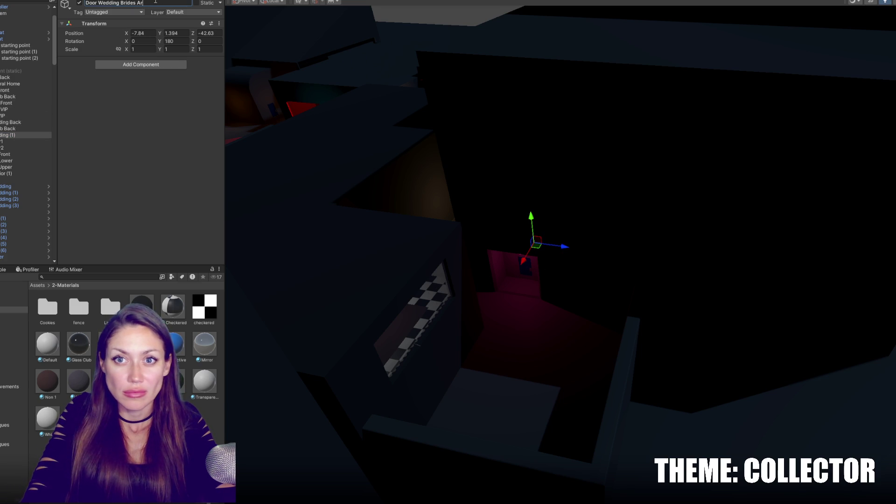
text(ea)
key(Return)
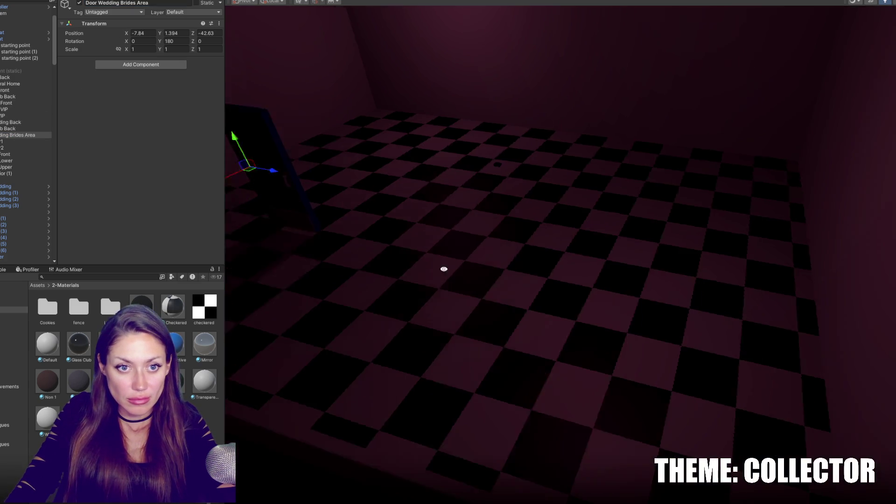
Step: Push the Door Wedding Brides Area door into its wall at -1.1, 1.384, -49.727
mouse_move(443, 269)
mouse_down()
mouse_move(336, 222)
mouse_move(468, 309)
mouse_move(412, 256)
mouse_move(377, 179)
mouse_move(569, 202)
mouse_move(642, 197)
mouse_up()
mouse_move(580, 199)
mouse_down()
mouse_move(665, 196)
mouse_move(653, 204)
mouse_move(712, 182)
mouse_move(821, 219)
mouse_up()
mouse_move(868, 326)
mouse_down()
mouse_move(755, 310)
mouse_move(725, 280)
mouse_move(754, 304)
mouse_move(656, 298)
mouse_up()
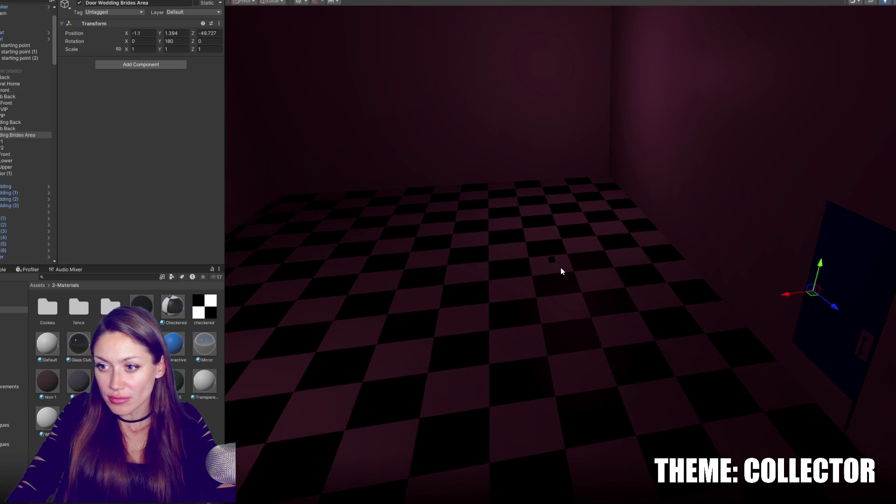
mouse_move(558, 265)
mouse_down()
mouse_move(636, 261)
mouse_move(608, 146)
mouse_move(591, 223)
mouse_up()
Step: Duplicate the Door Funeral Home door and turn the copy to 180 degrees
click(565, 174)
key(f)
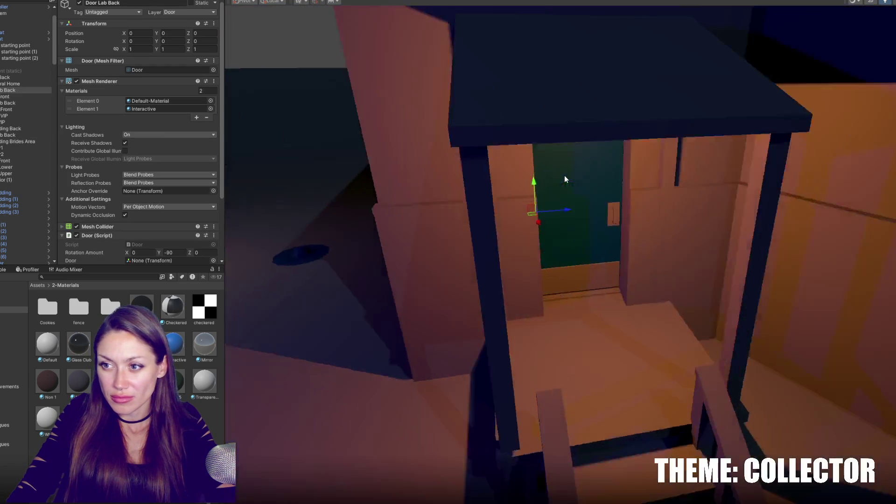
click(10, 86)
key(ctrl+d)
drag(504, 279, 511, 158)
key(f)
key(e)
mouse_move(532, 268)
mouse_down()
mouse_move(452, 290)
mouse_move(466, 289)
mouse_move(326, 266)
mouse_up()
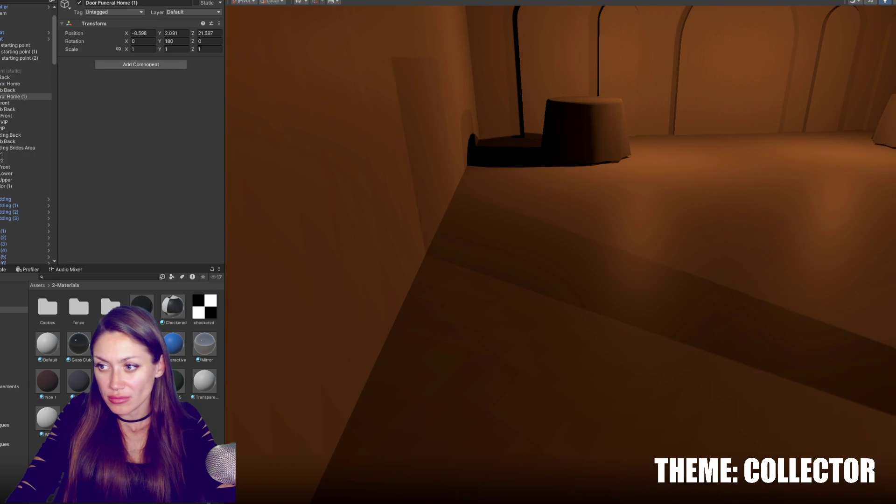
Step: Fit Door Funeral Home (1) into its doorway and rename it 'Door Funeral Private area'
scroll(573, 314, down, 3)
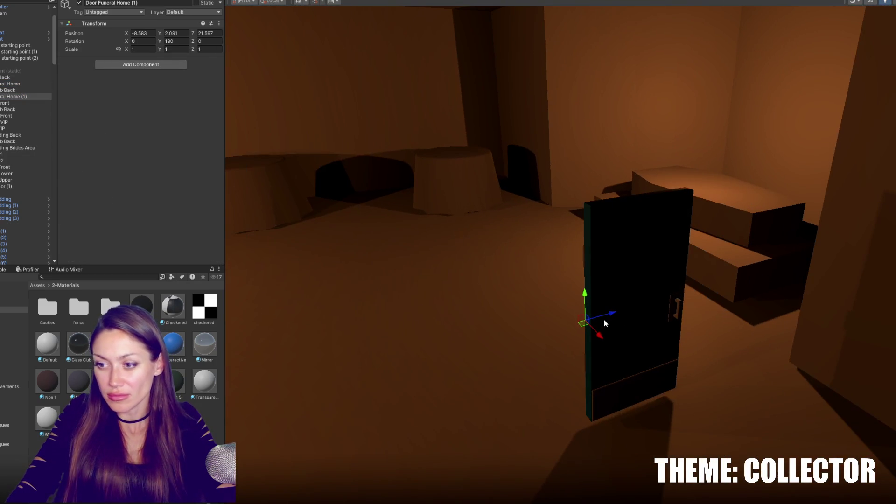
drag(595, 321, 416, 156)
mouse_move(362, 162)
mouse_down()
mouse_move(572, 153)
mouse_move(256, 164)
mouse_up()
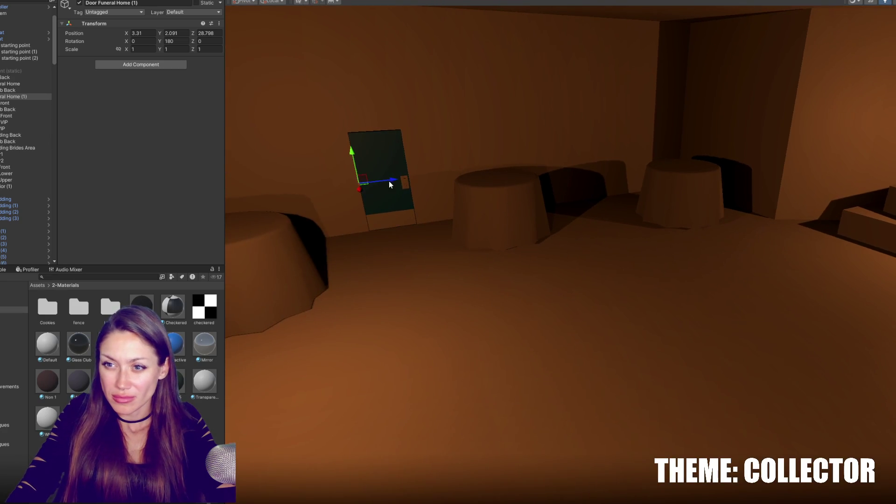
scroll(475, 205, up, 5)
drag(474, 205, 541, 247)
click(541, 247)
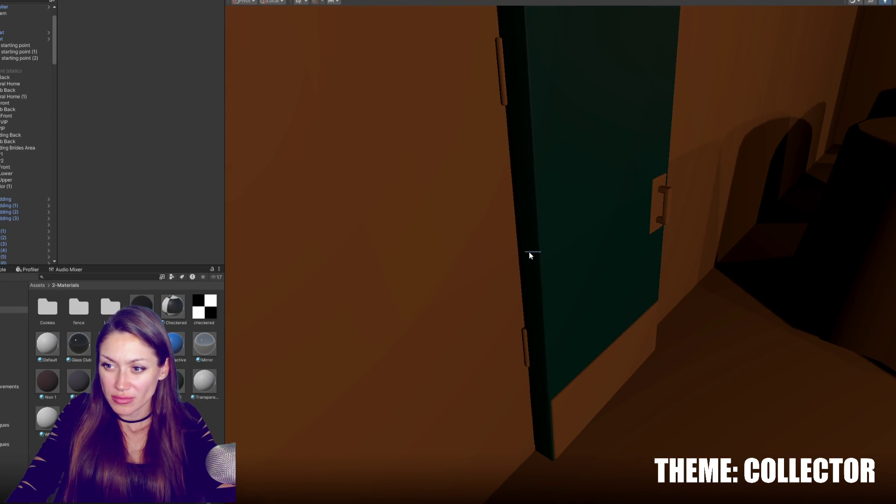
click(536, 261)
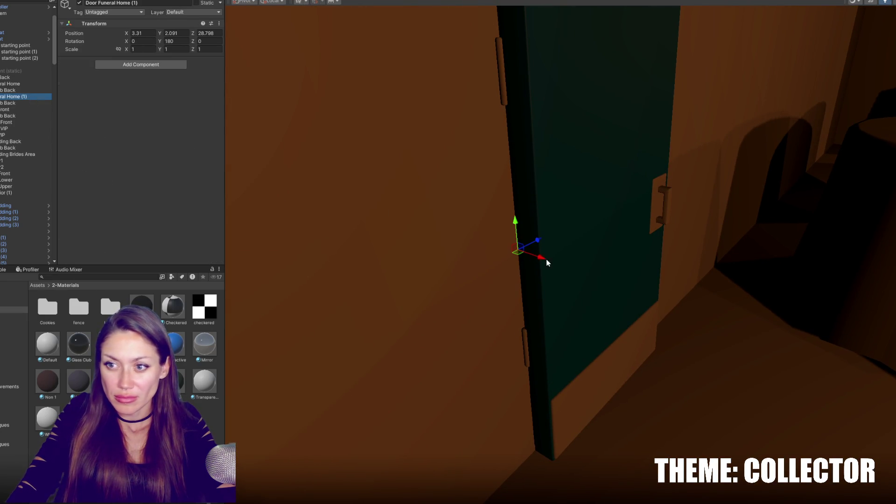
drag(541, 263, 516, 255)
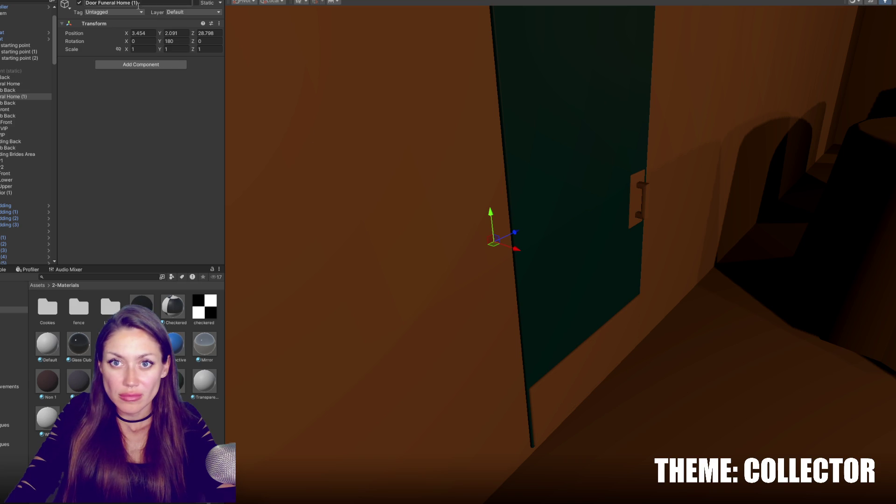
text(Priva)
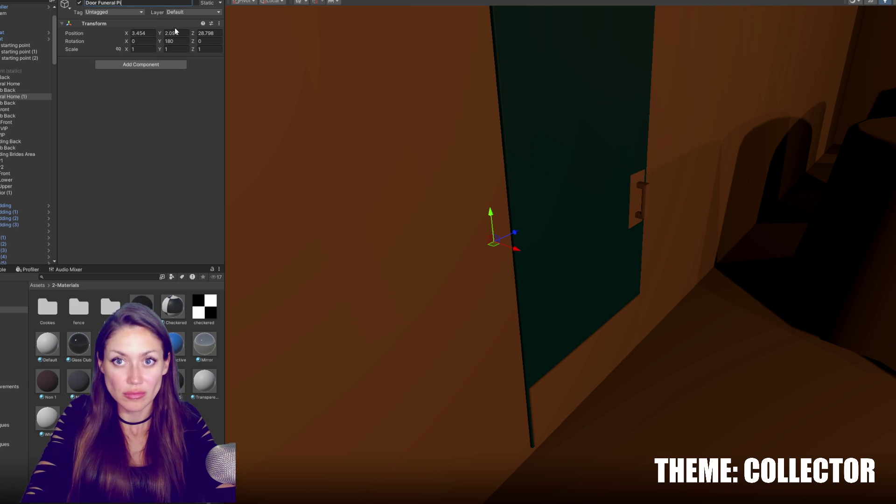
text(te area)
Step: Shift the wedding table Table_Wedding (3) to the right
mouse_move(396, 113)
mouse_down()
mouse_move(819, 234)
mouse_move(647, 240)
mouse_up()
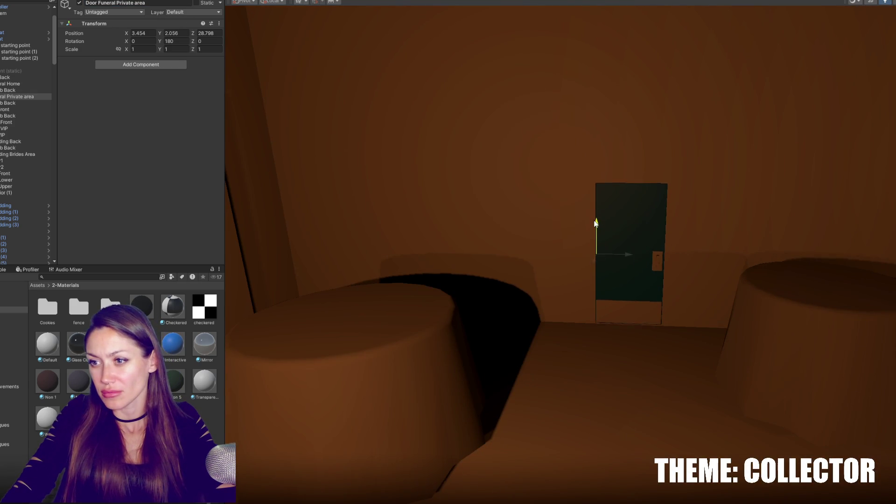
scroll(629, 258, down, 5)
click(705, 285)
drag(672, 290, 615, 268)
click(603, 269)
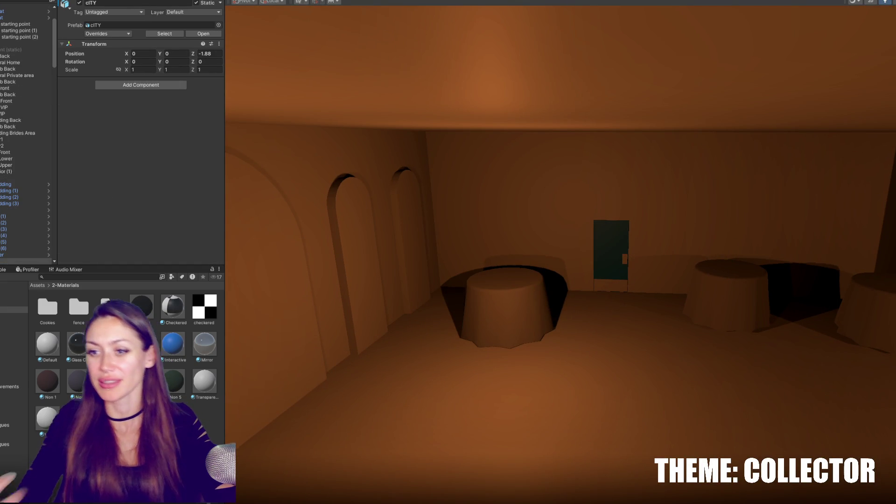
mouse_move(340, 420)
mouse_down()
mouse_move(580, 266)
mouse_move(520, 182)
mouse_move(516, 244)
mouse_move(689, 246)
mouse_move(551, 260)
mouse_move(654, 229)
mouse_move(568, 232)
mouse_move(548, 246)
mouse_up()
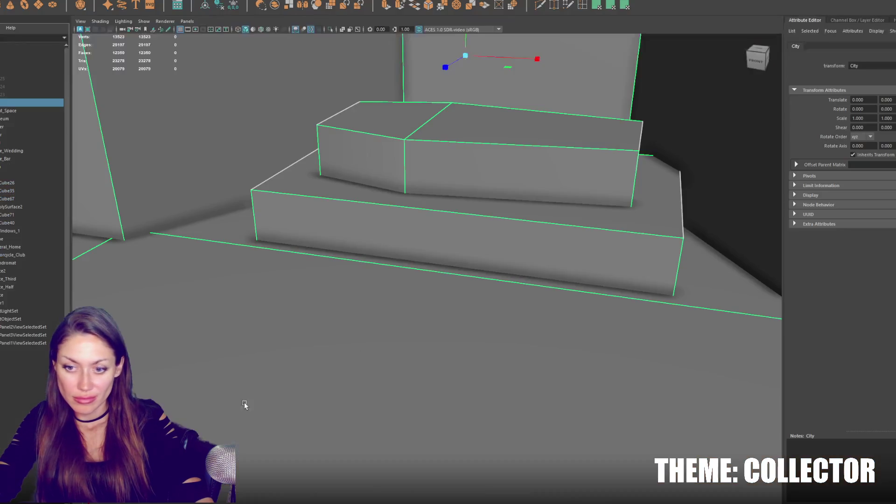
Step: Look inside the building and frame the wedding table in view
scroll(435, 254, down, 5)
scroll(443, 336, up, 10)
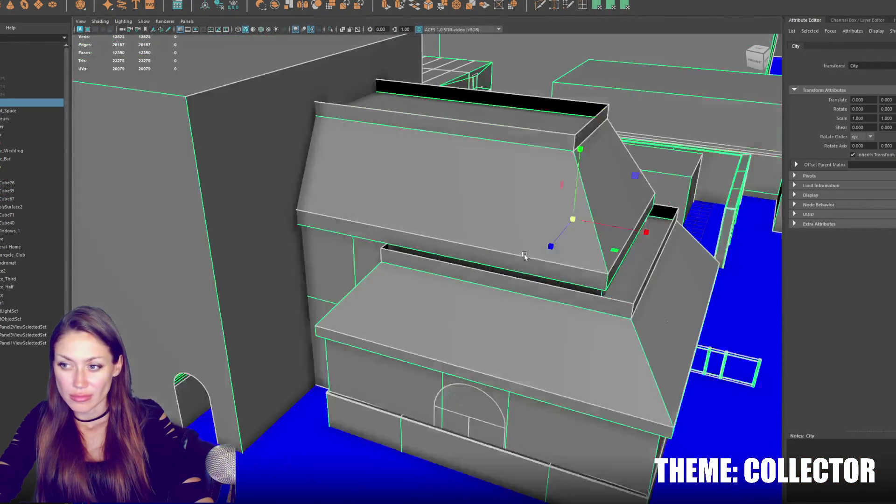
scroll(524, 256, down, 8)
drag(525, 256, 419, 336)
scroll(397, 353, up, 8)
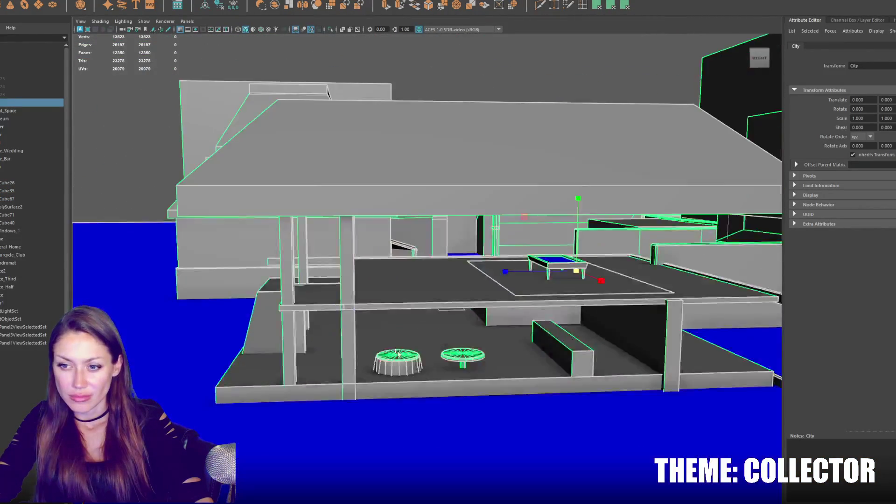
click(397, 353)
key(f)
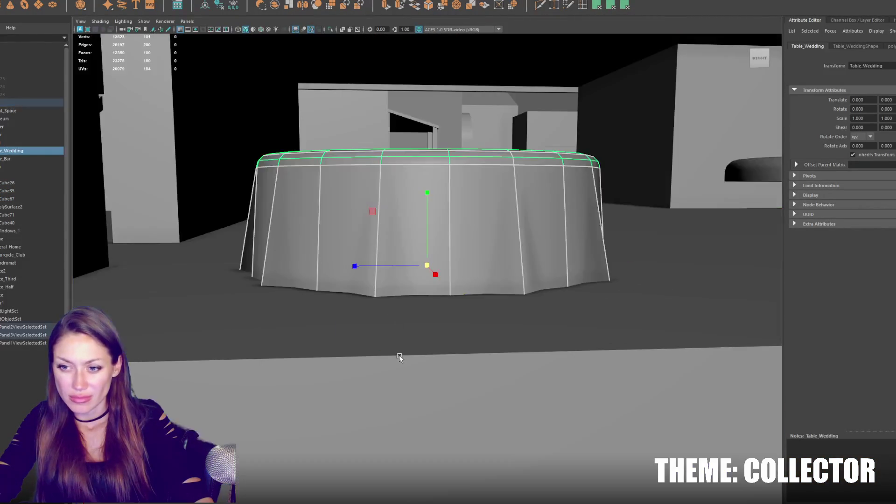
Step: Scale the wedding and bar tables to 0.673 and raise them slightly in Y
scroll(475, 272, down, 4)
shift+click(639, 269)
drag(639, 270, 606, 276)
mouse_move(639, 225)
mouse_down()
mouse_move(649, 195)
mouse_move(625, 217)
mouse_move(601, 219)
mouse_move(627, 233)
mouse_up()
Step: Adjust the top vertices of the bar and wedding tables in vertex mode
click(653, 215)
click(433, 200)
drag(587, 195, 588, 198)
click(350, 223)
right_click(372, 231)
drag(299, 197, 474, 254)
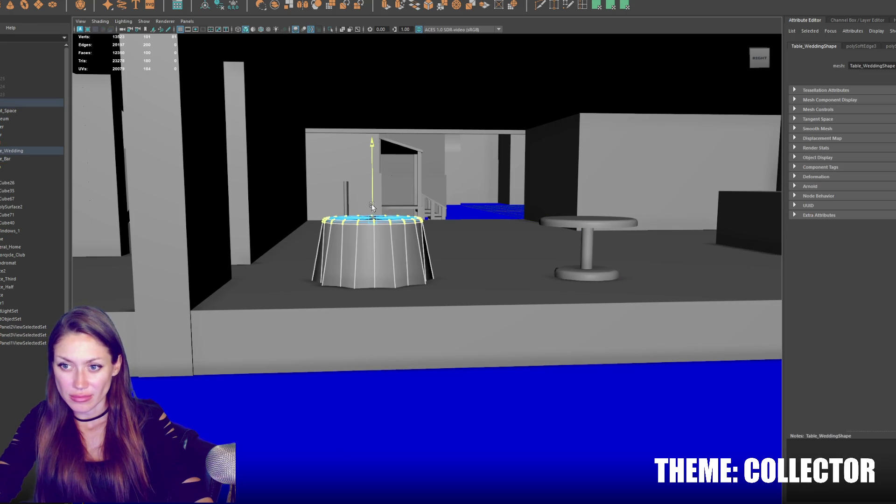
right_click(388, 242)
click(428, 230)
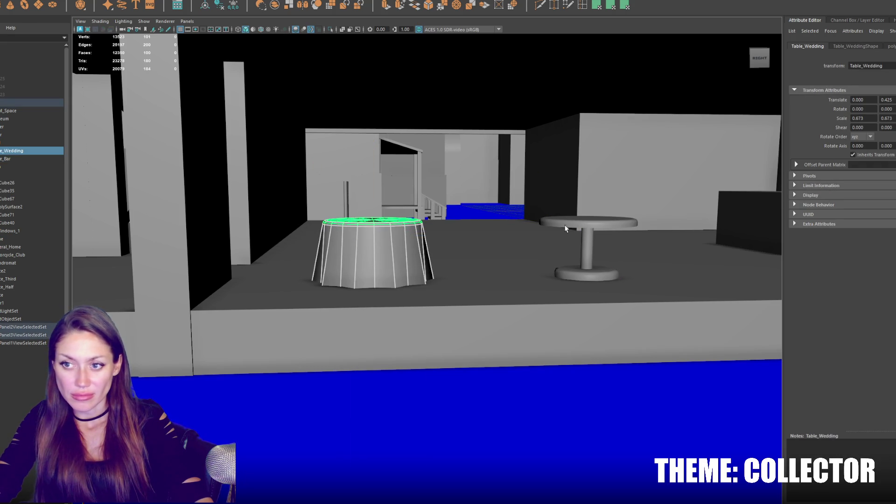
shift+click(588, 222)
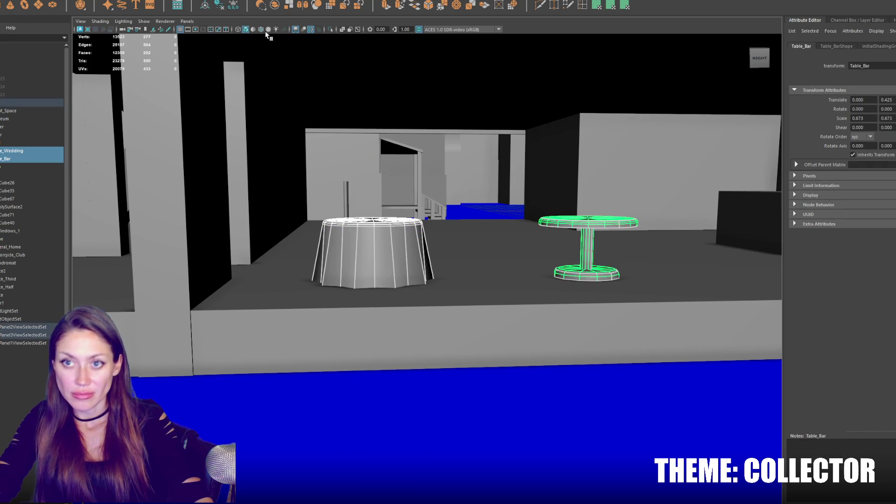
Step: Snap both tables' pivots down to their bases, then reselect the City group
click(41, 98)
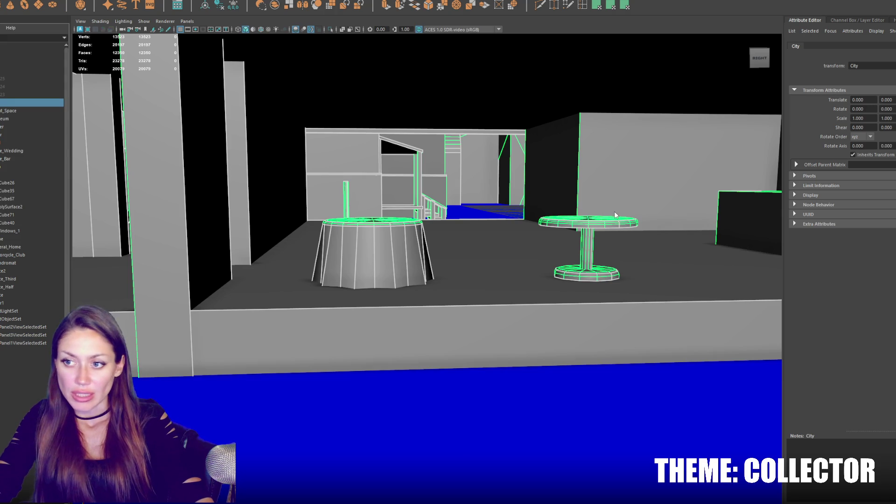
click(379, 254)
shift+click(588, 225)
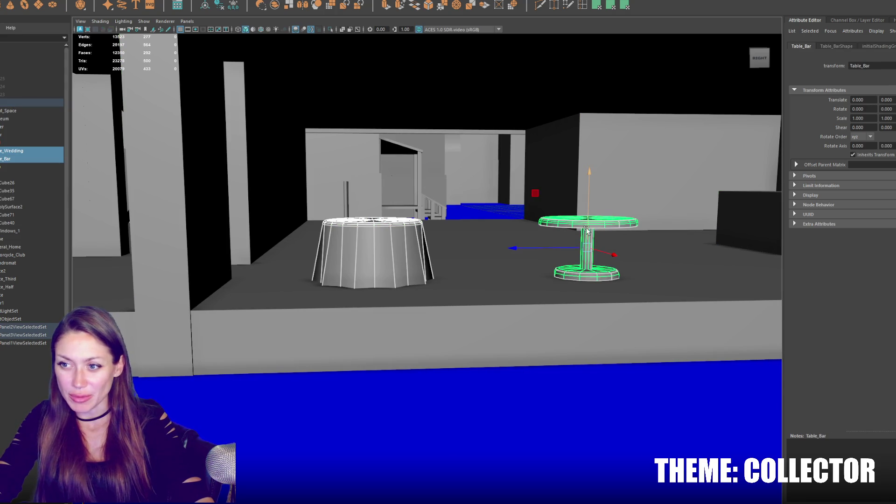
mouse_move(586, 206)
mouse_down()
mouse_move(584, 276)
mouse_move(599, 273)
mouse_move(555, 261)
mouse_move(520, 282)
mouse_move(544, 288)
mouse_up()
click(14, 151)
key(f)
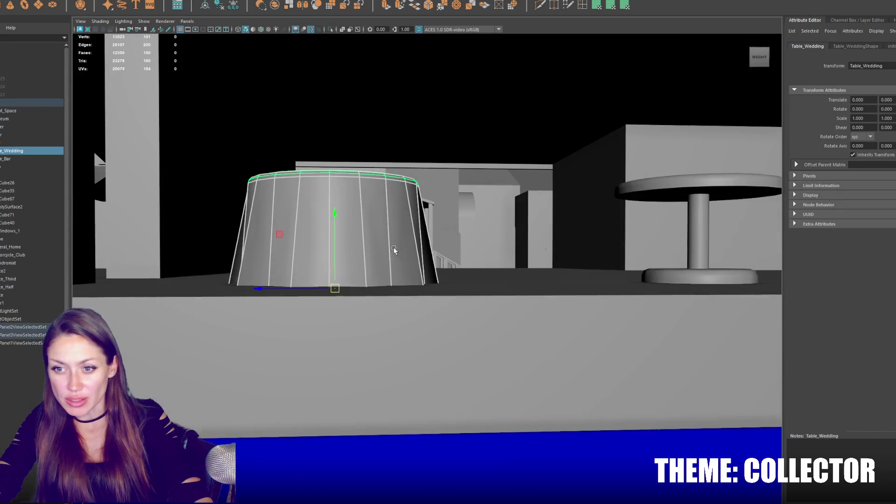
click(23, 103)
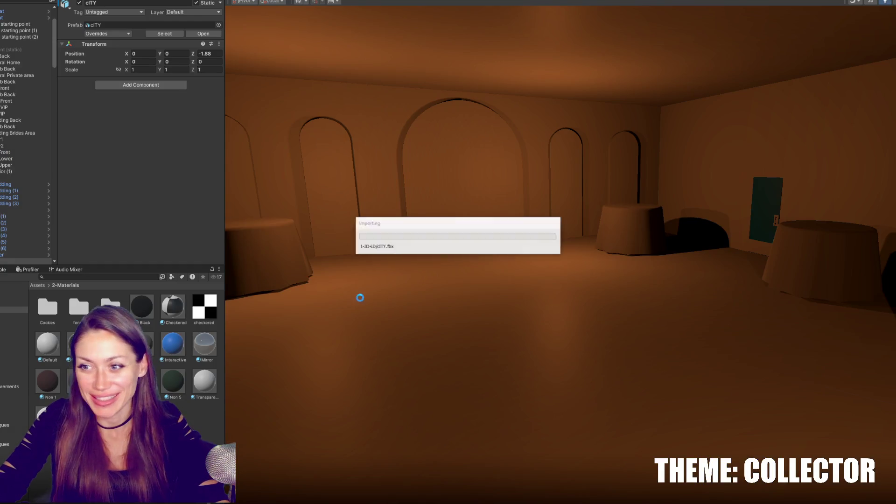
Step: Inspect the reimported, smaller wedding and bar tables in the room
click(256, 237)
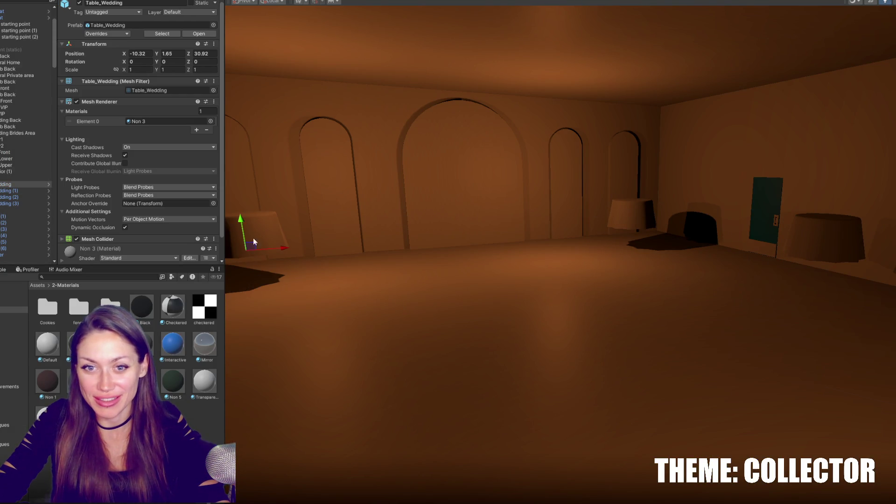
shift+click(10, 251)
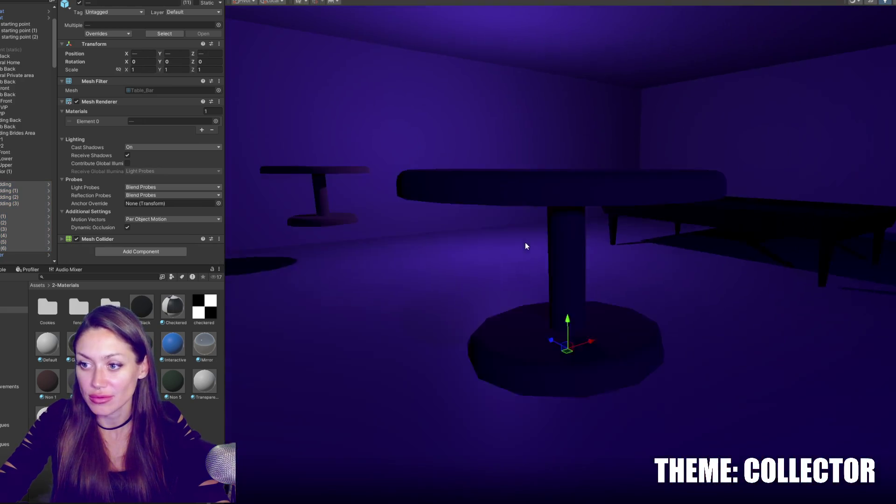
mouse_move(525, 246)
mouse_down()
mouse_move(583, 354)
mouse_move(592, 415)
mouse_up()
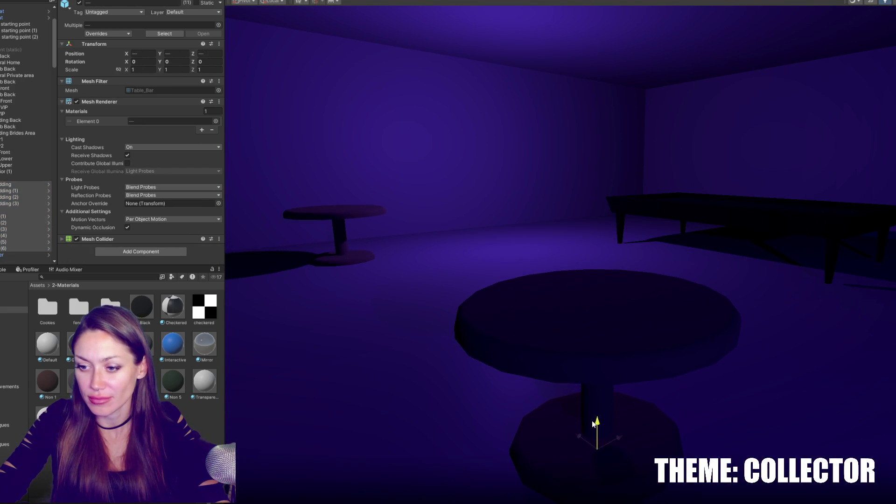
scroll(615, 354, down, 3)
scroll(615, 354, down, 5)
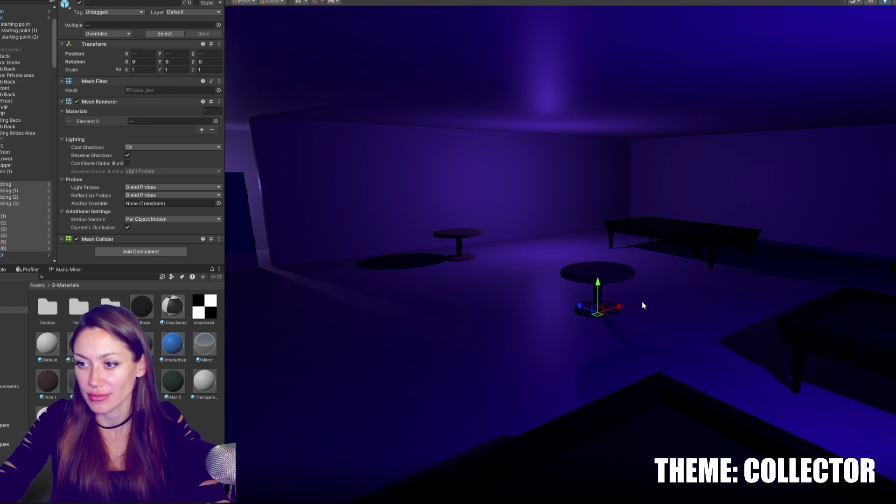
click(611, 284)
scroll(611, 284, up, 2)
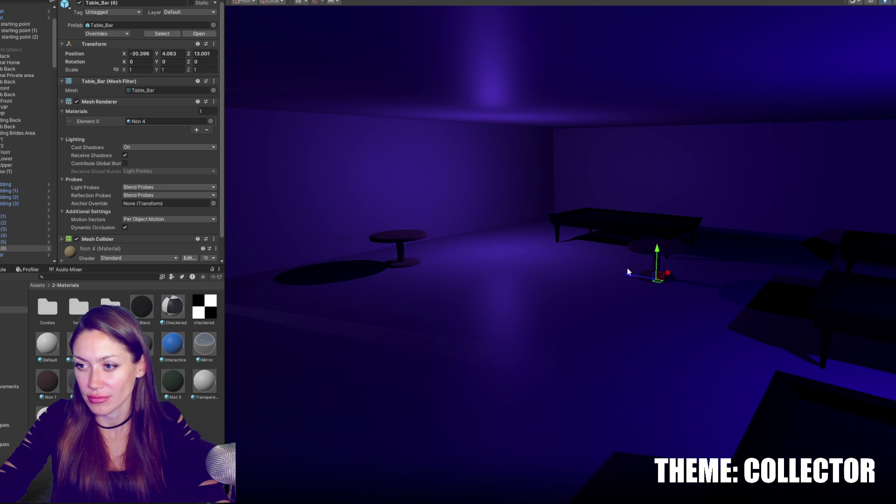
Step: Duplicate a bar table and shift it along Z, then undo the copy
key(ctrl+d)
mouse_move(648, 299)
mouse_down()
mouse_move(525, 288)
mouse_move(458, 293)
mouse_move(490, 319)
mouse_move(589, 354)
mouse_up()
key(ctrl+z)
key(ctrl+z)
key(ctrl+z)
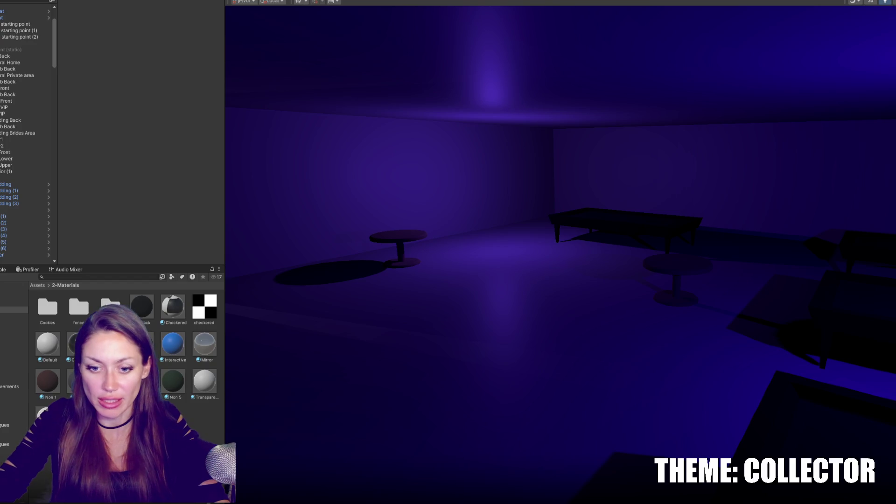
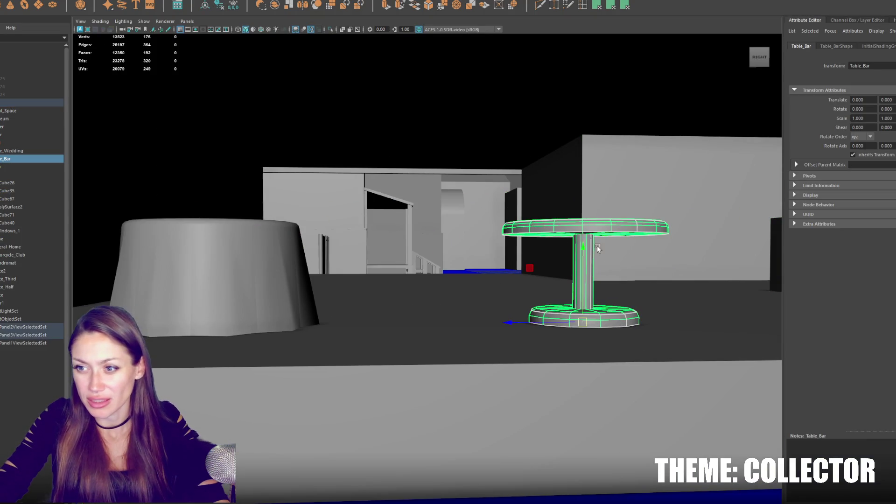
Step: Duplicate the bar table and raise the copy's tabletop higher up the pole
mouse_move(528, 323)
mouse_down()
mouse_move(345, 327)
mouse_move(551, 350)
mouse_up()
key(ctrl+d)
right_click(517, 250)
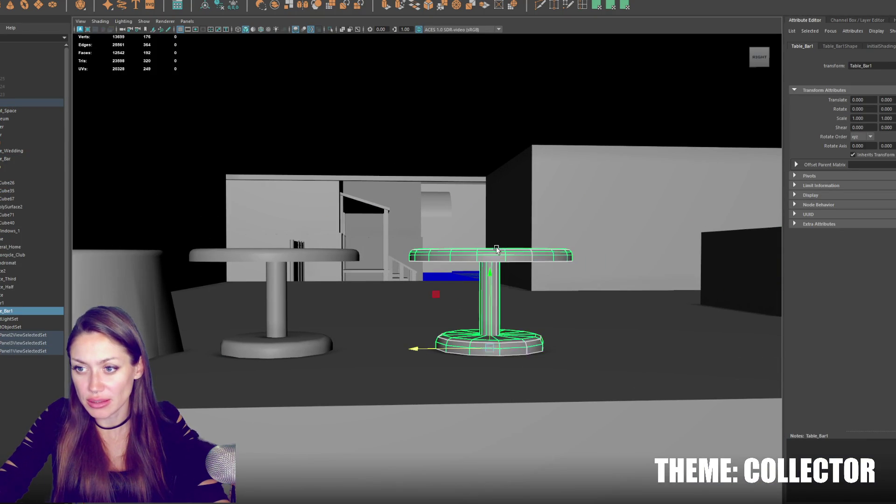
double_click(512, 258)
mouse_move(490, 257)
mouse_down()
mouse_move(471, 242)
mouse_move(491, 132)
mouse_up()
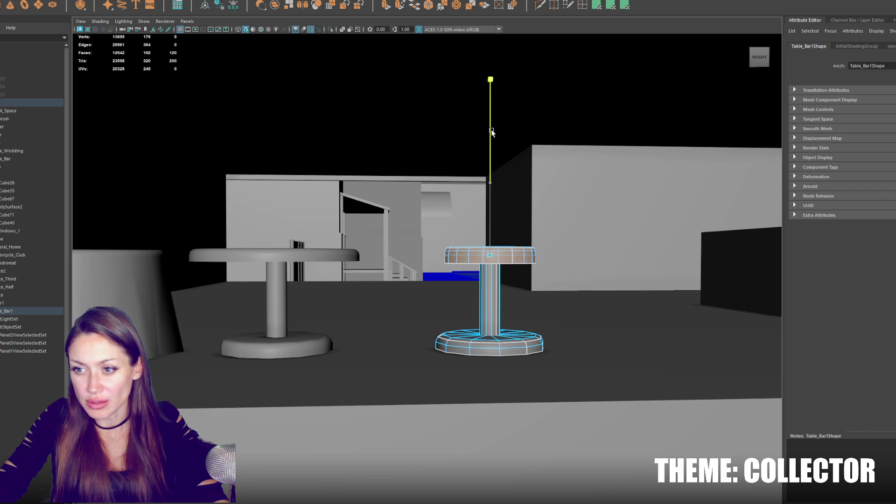
key(ctrl+z)
key(ctrl+z)
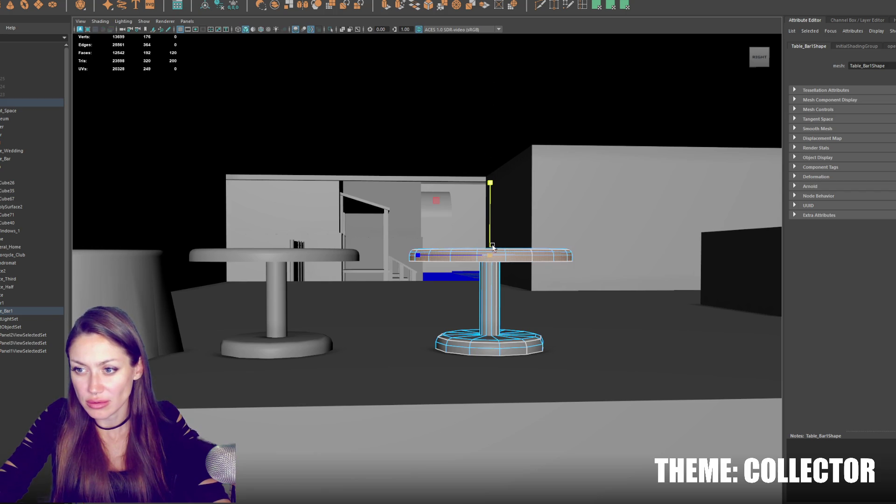
mouse_move(490, 234)
mouse_down()
mouse_move(490, 187)
mouse_move(502, 198)
mouse_up()
right_click(508, 208)
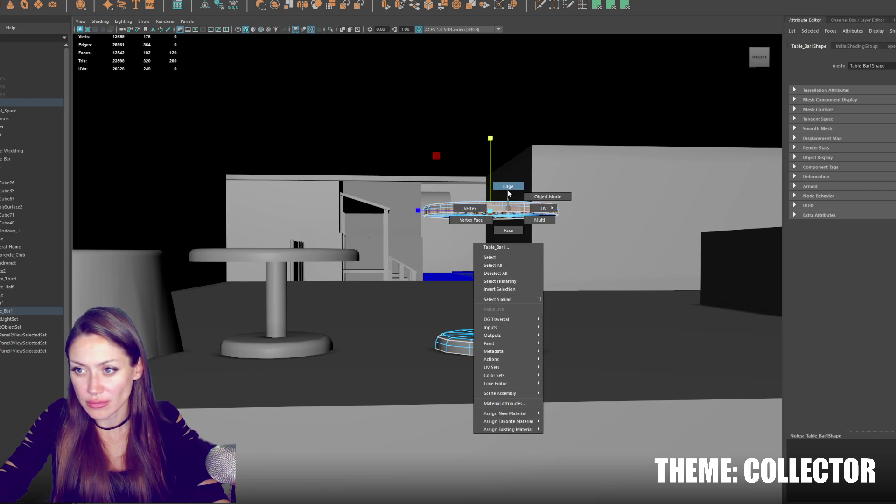
drag(491, 203, 488, 209)
key(F8)
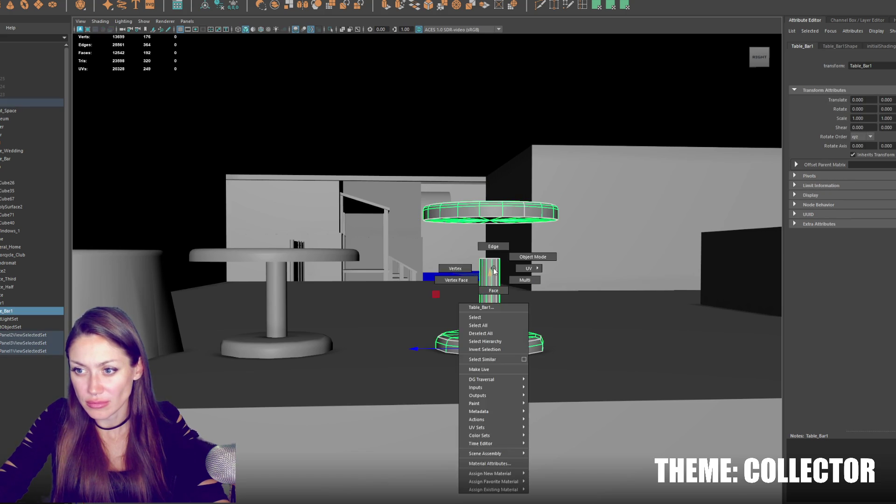
key(F9)
Step: Scale the copy's faces to narrow the table base and thin the pole
right_click(500, 217)
click(500, 231)
click(487, 211)
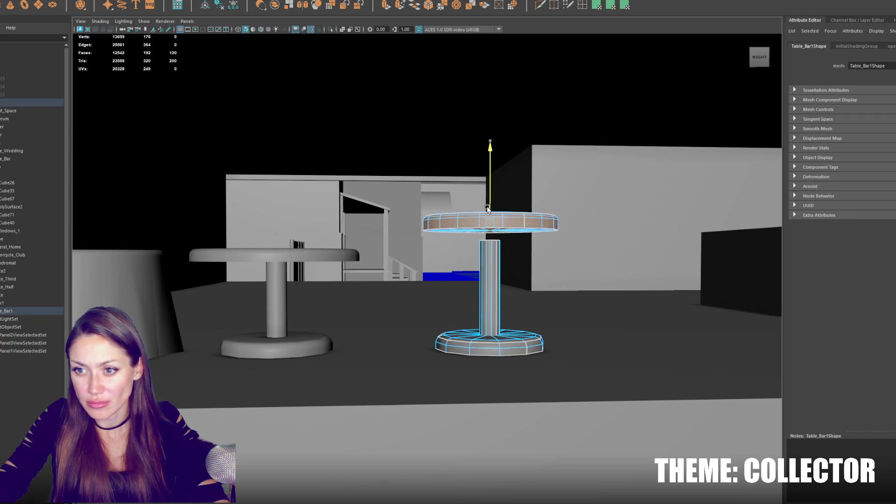
click(501, 344)
key(r)
mouse_move(501, 344)
mouse_down()
mouse_move(471, 347)
mouse_move(485, 329)
mouse_up()
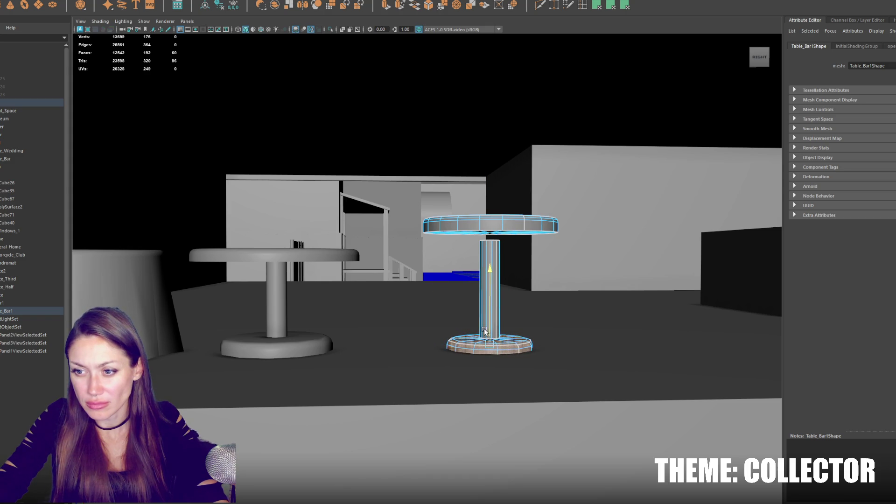
click(496, 283)
drag(489, 294, 482, 293)
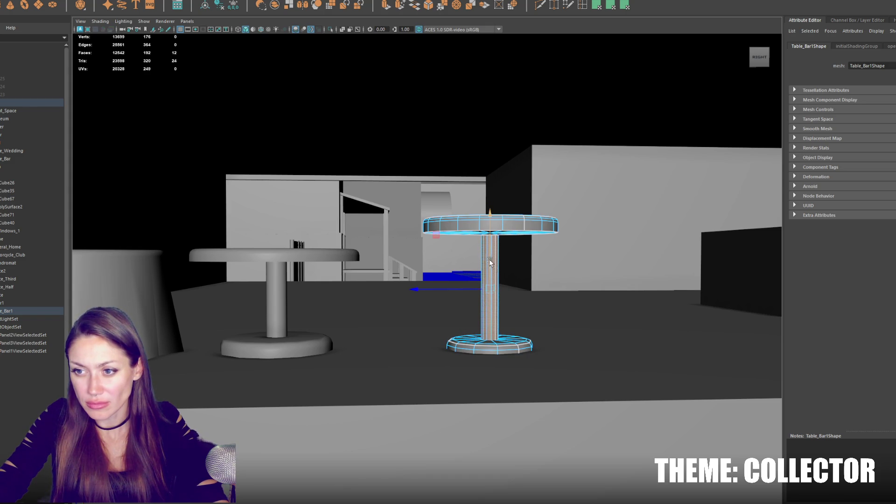
Step: Pull the tabletop's rim edge loop inward
mouse_move(490, 262)
alt+mouse_down()
mouse_move(493, 274)
mouse_move(495, 267)
alt+mouse_up()
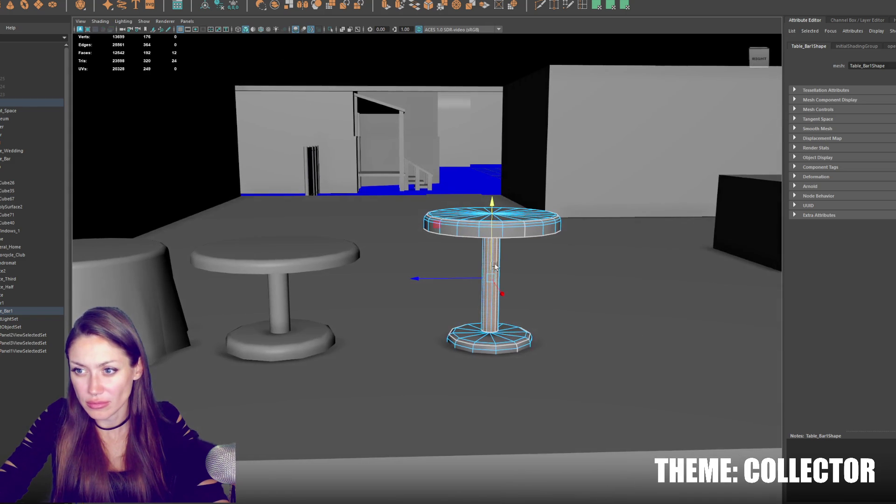
key(F10)
double_click(495, 227)
mouse_move(503, 228)
alt+mouse_down()
mouse_move(534, 205)
mouse_move(523, 238)
alt+mouse_up()
click(506, 250)
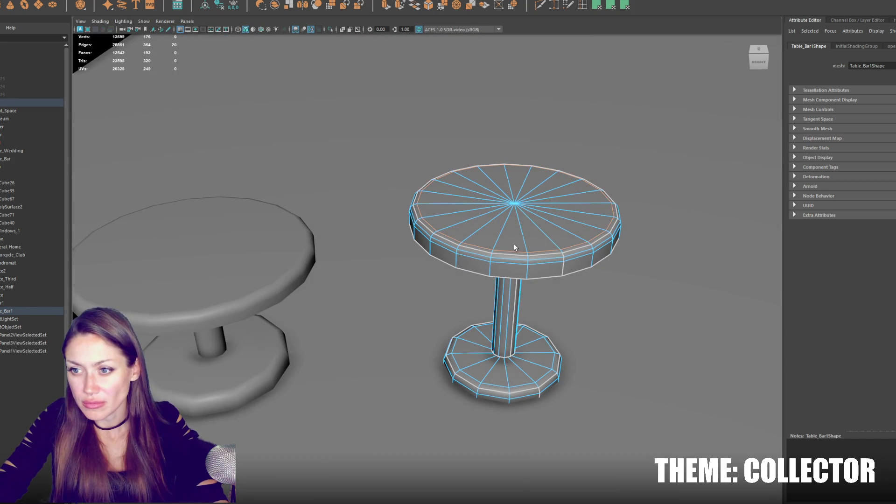
drag(514, 206, 513, 202)
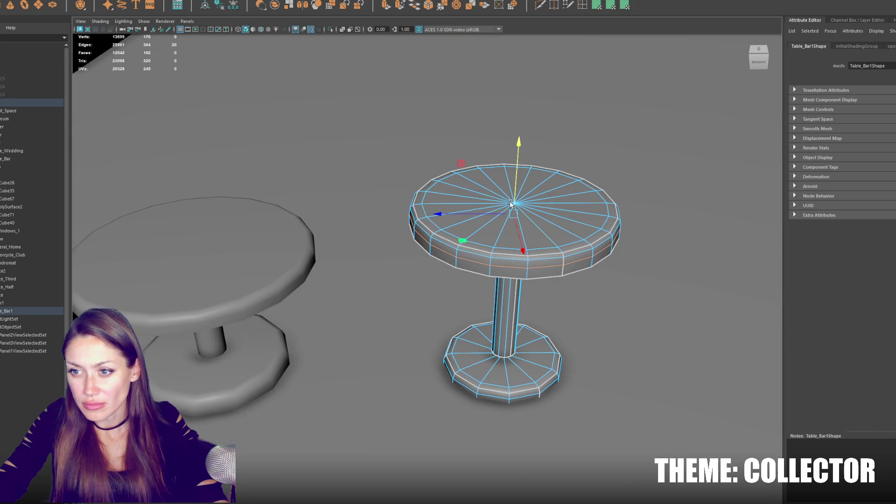
Step: Shift the upper rim edge loop down and shrink the top rim loop slightly inward
double_click(505, 256)
key(r)
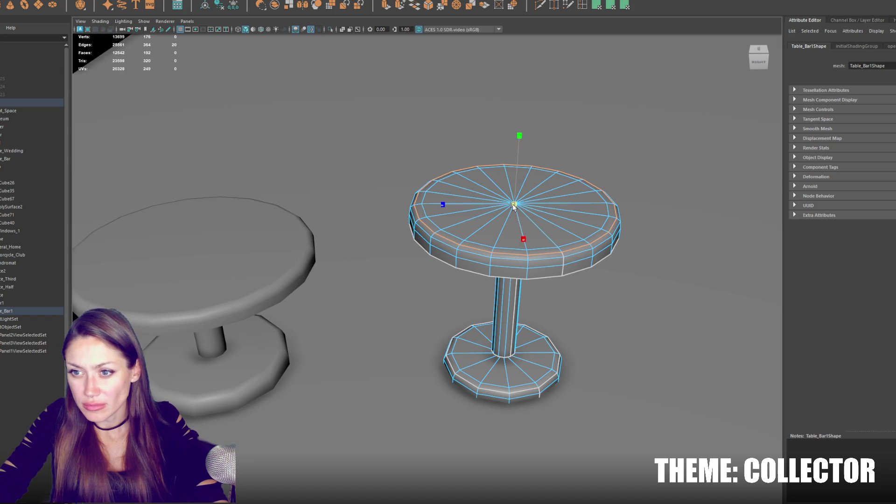
drag(513, 205, 514, 209)
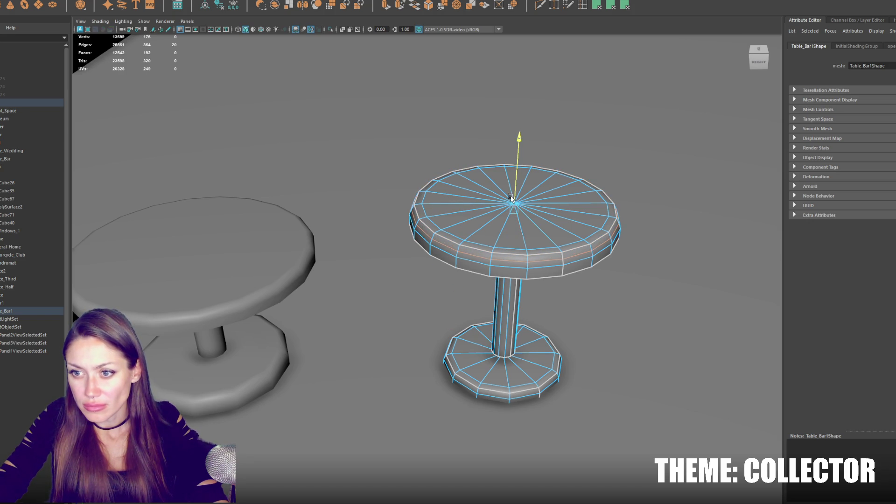
double_click(503, 252)
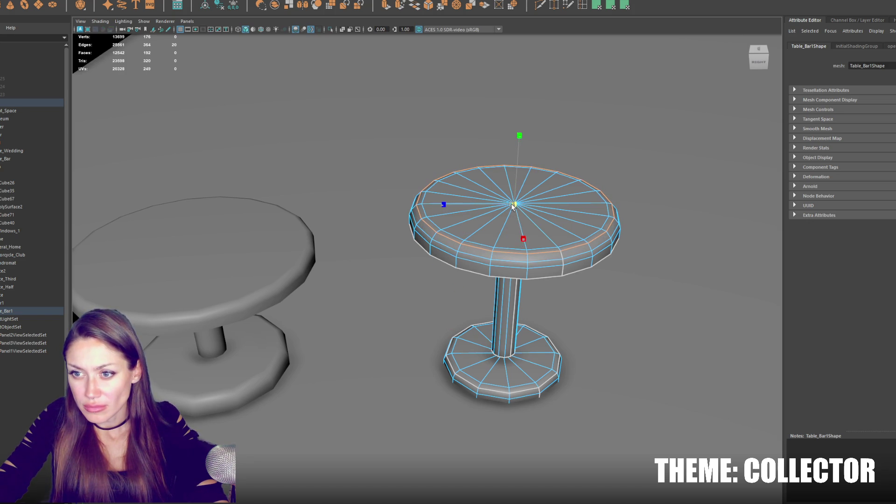
key(r)
drag(513, 204, 508, 211)
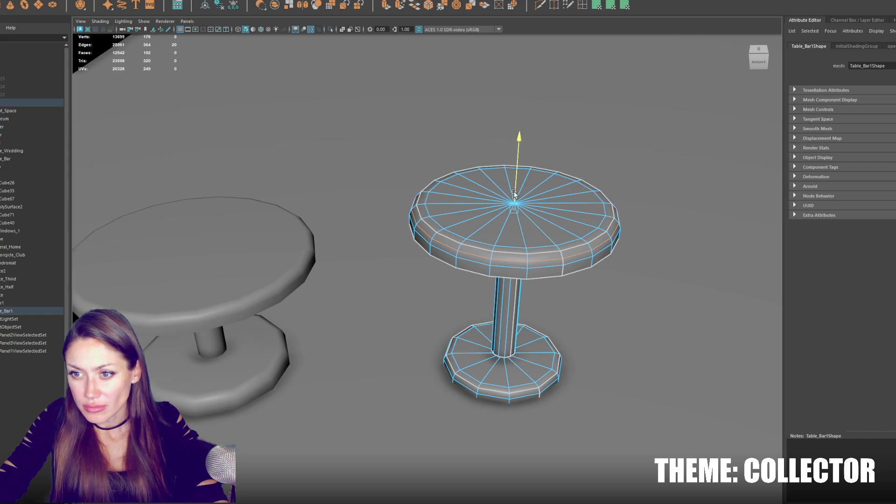
key(F8)
scroll(515, 192, down, 5)
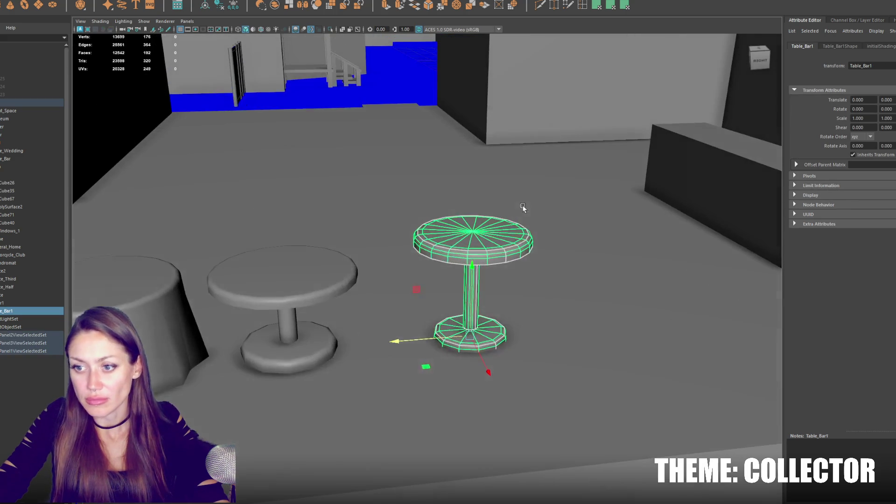
Step: Move the tall table left, rename it Table_Bar_Tall, and select the counter's top slab
click(418, 290)
mouse_move(418, 289)
mouse_down()
mouse_move(436, 260)
mouse_move(460, 256)
mouse_up()
click(461, 256)
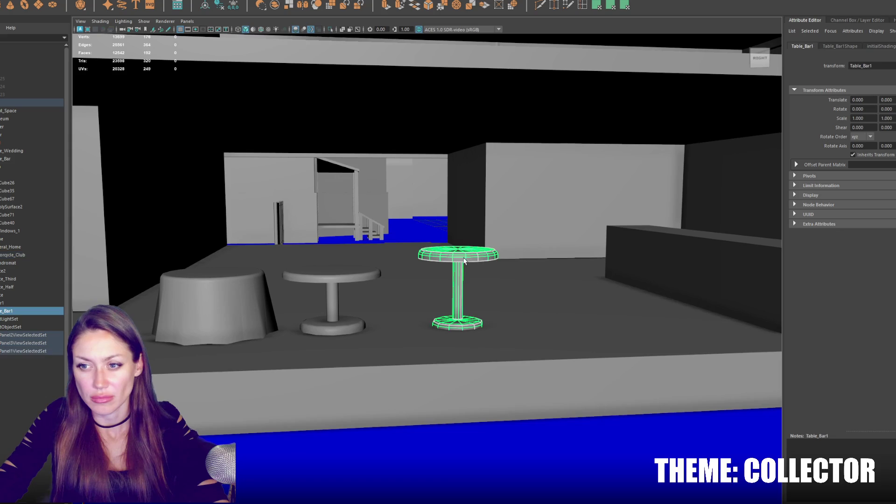
drag(427, 330, 409, 329)
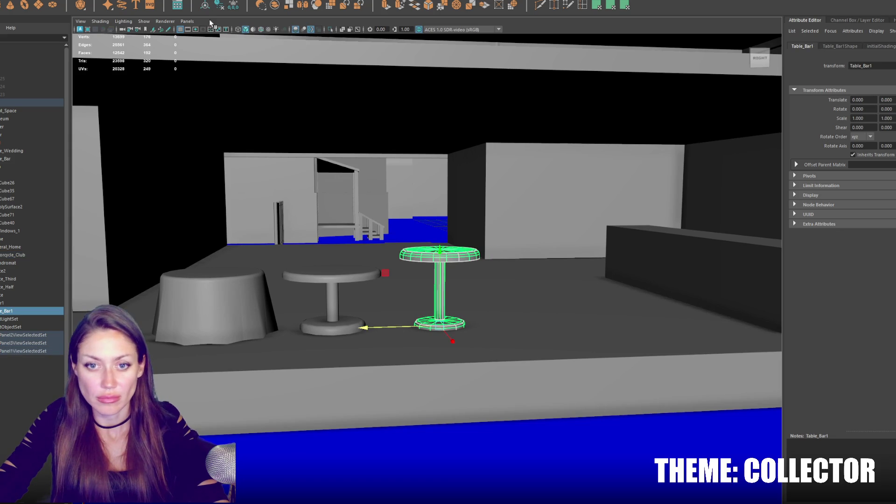
double_click(27, 310)
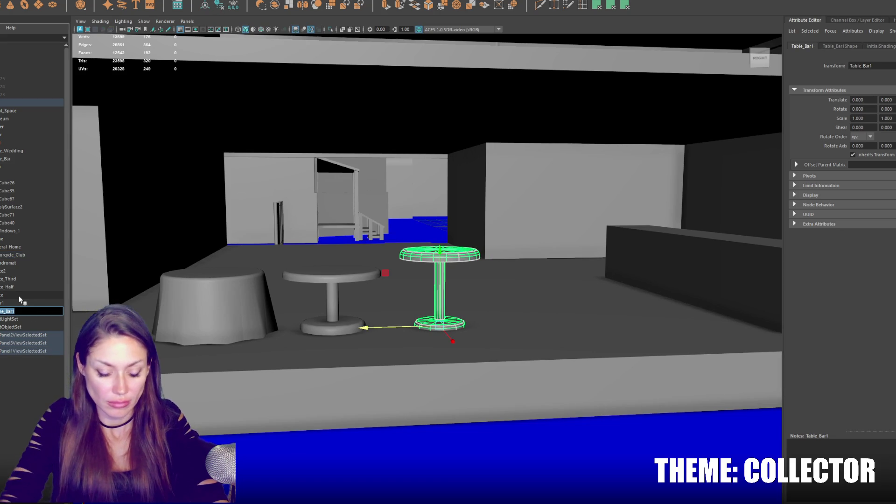
text(Table_Bar_Tall)
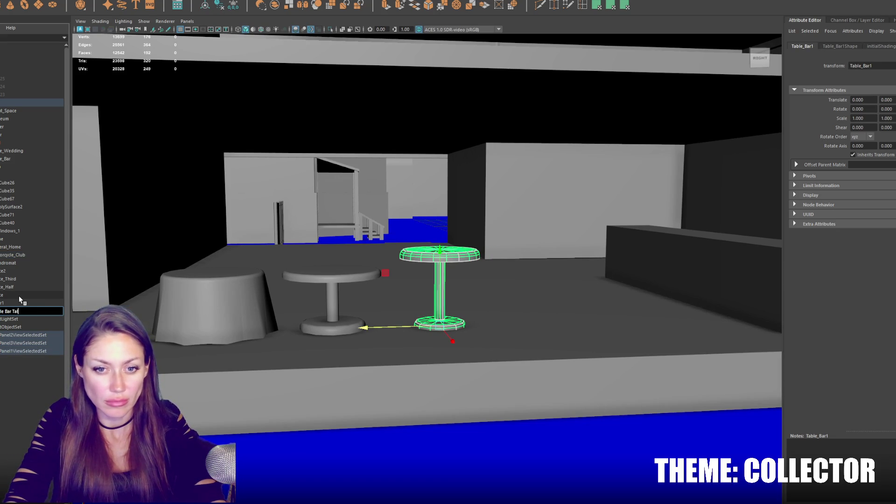
key(Return)
mouse_move(610, 280)
mouse_down()
mouse_move(506, 256)
mouse_move(555, 266)
mouse_move(554, 305)
mouse_move(556, 240)
mouse_move(548, 282)
mouse_up()
click(531, 256)
Step: Scale the counter's top slab thinner, lower it onto the counter, and bevel its edges
key(r)
click(556, 274)
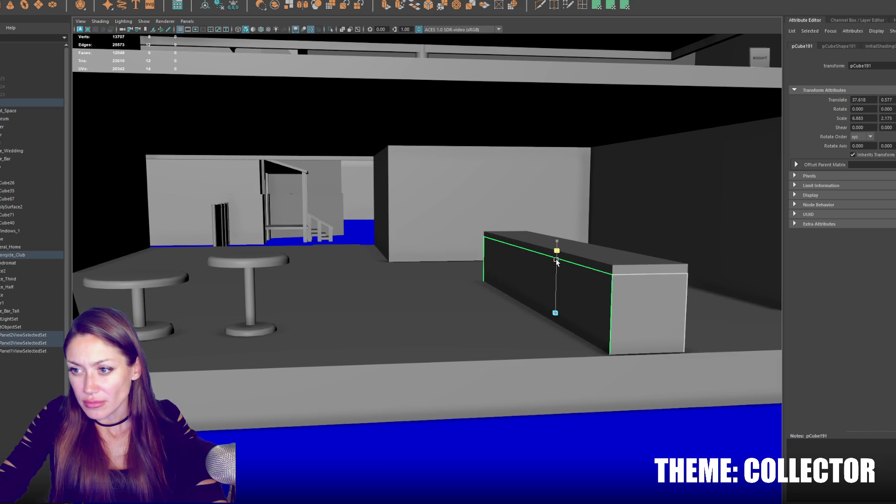
click(581, 257)
mouse_move(557, 233)
mouse_down()
mouse_move(563, 250)
mouse_move(556, 240)
mouse_up()
key(w)
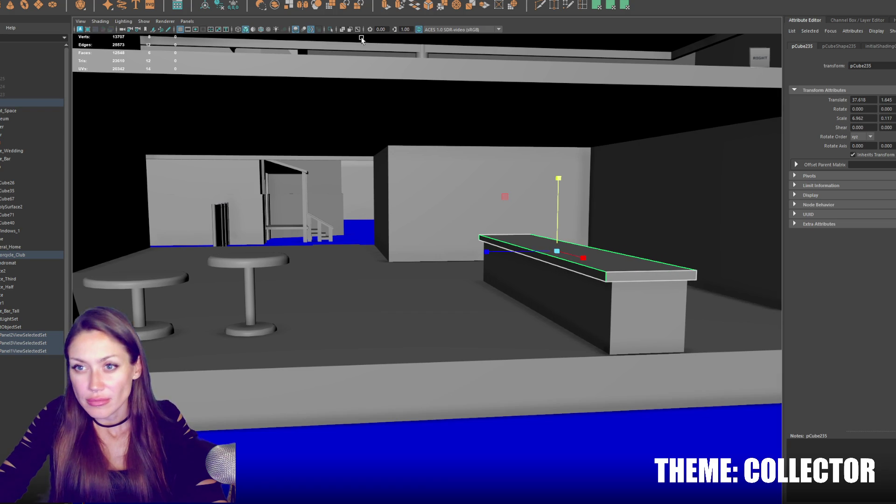
key(ctrl+b)
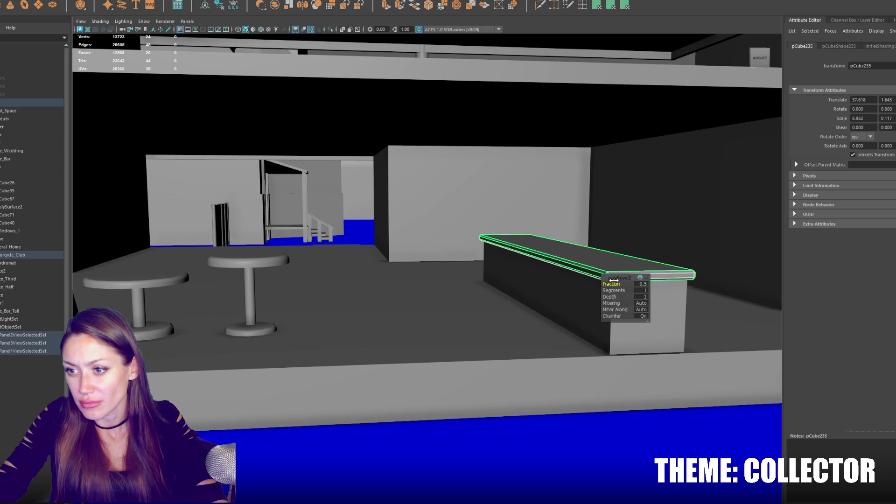
Step: Bring up the edge-softening options on the slab, then select the middle table
drag(617, 265, 525, 219)
shift+right_click(617, 267)
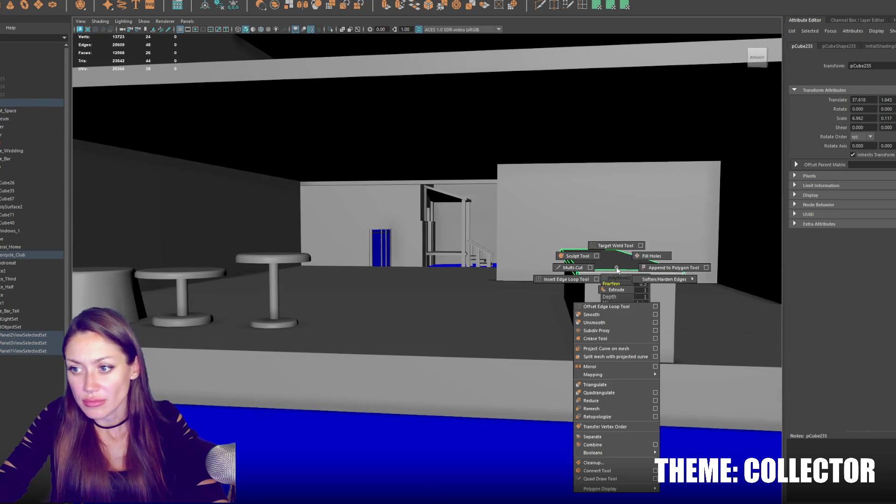
mouse_move(700, 275)
mouse_down()
mouse_move(398, 240)
mouse_move(441, 214)
mouse_up()
click(339, 298)
drag(339, 299, 500, 293)
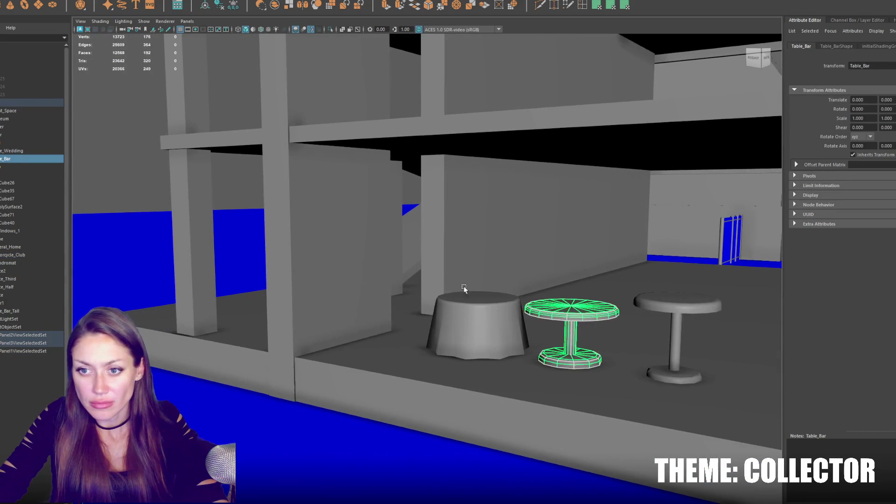
Step: Duplicate the door into Door2 and frame the copy in the view
click(341, 214)
mouse_move(341, 214)
mouse_down()
mouse_move(389, 253)
mouse_move(422, 266)
mouse_move(414, 264)
mouse_up()
click(366, 265)
mouse_move(426, 323)
mouse_down()
mouse_move(453, 304)
mouse_move(479, 258)
mouse_move(344, 152)
mouse_move(302, 164)
mouse_move(176, 106)
mouse_move(406, 210)
mouse_move(504, 236)
mouse_move(526, 398)
mouse_up()
click(519, 242)
key(w)
key(ctrl+d)
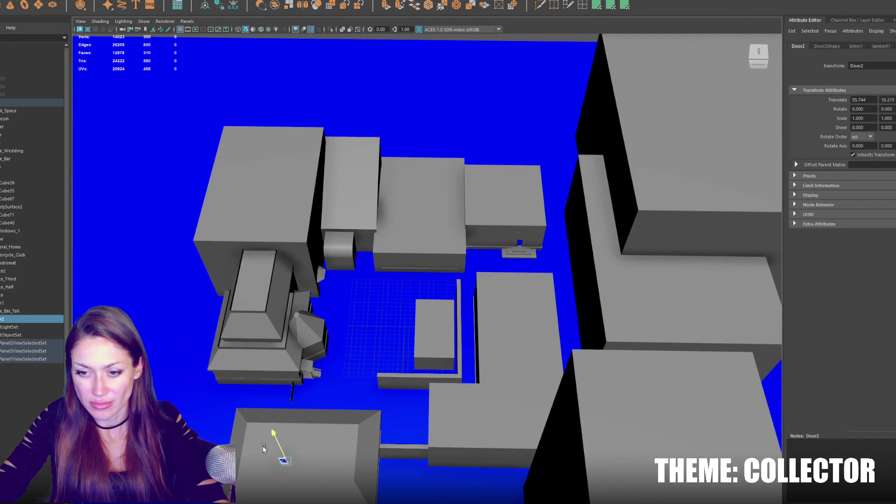
key(f)
Step: Slide Door2 along X, turn it -90 degrees on Y, and fit it into the doorway
drag(310, 445, 377, 335)
scroll(441, 228, down, 3)
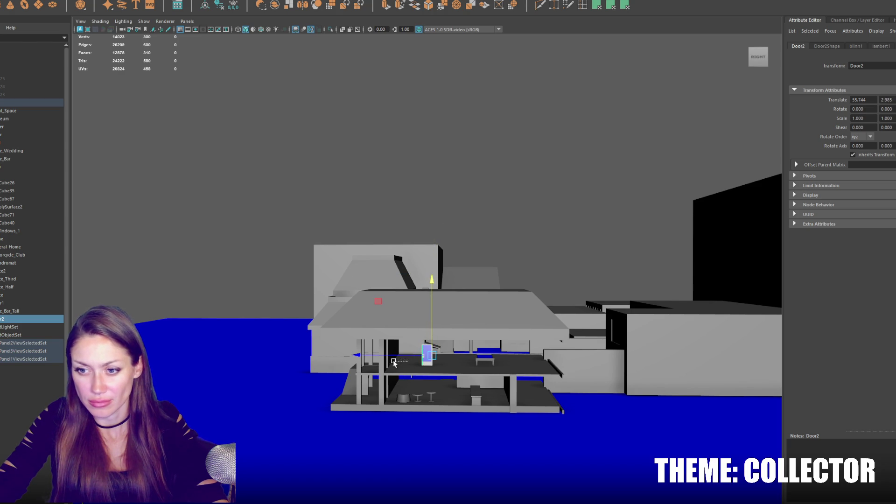
mouse_move(396, 363)
mouse_down()
mouse_move(380, 366)
mouse_move(390, 317)
mouse_move(442, 291)
mouse_move(240, 313)
mouse_up()
key(f)
key(e)
drag(289, 298, 226, 306)
mouse_move(283, 298)
mouse_down()
mouse_move(295, 286)
mouse_move(246, 312)
mouse_move(215, 295)
mouse_up()
key(w)
mouse_move(270, 294)
mouse_down()
mouse_move(261, 277)
mouse_move(300, 262)
mouse_move(372, 275)
mouse_move(192, 267)
mouse_move(192, 280)
mouse_move(145, 264)
mouse_up()
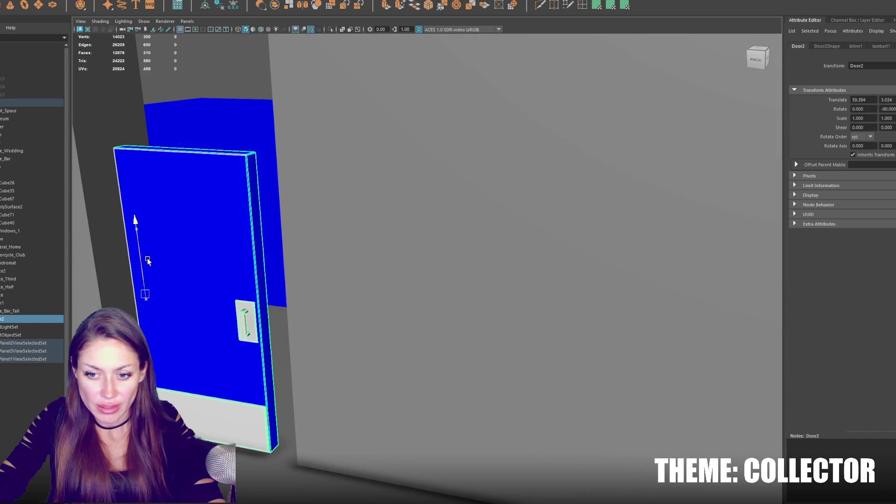
Step: In wireframe, slide the left wall piece's right-edge corner vertices toward the doorway
key(f)
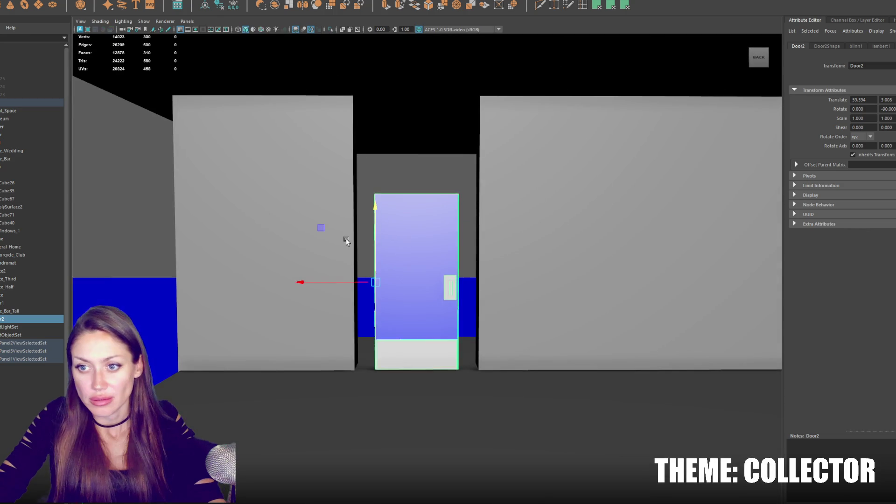
right_click(336, 199)
key(4)
drag(332, 71, 369, 105)
scroll(427, 269, down, 3)
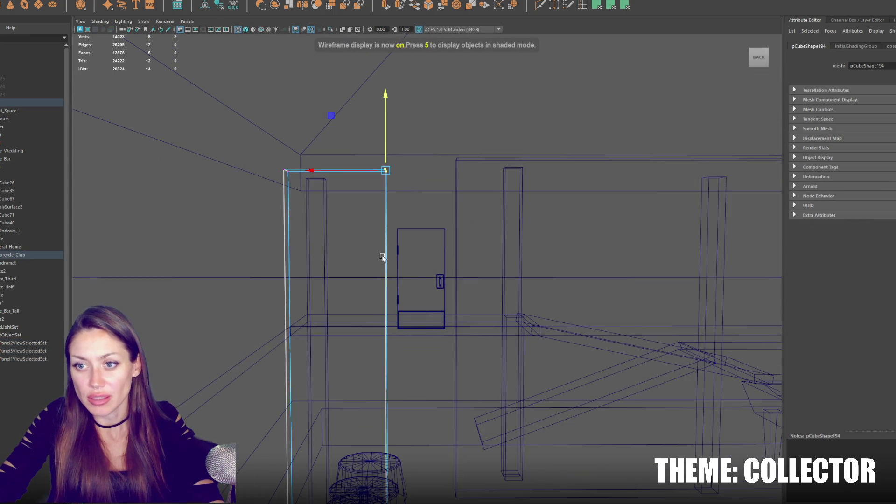
drag(428, 276, 427, 213)
drag(387, 422, 350, 453)
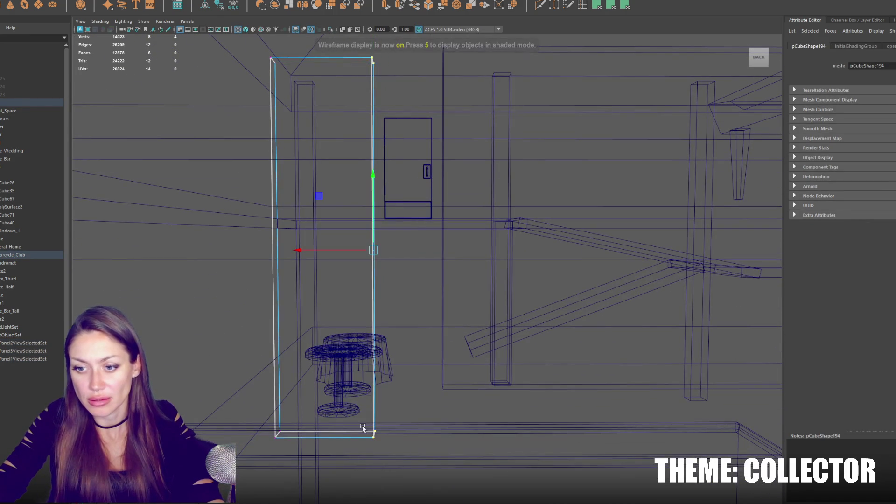
mouse_move(347, 256)
mouse_down()
mouse_move(336, 250)
mouse_move(344, 247)
mouse_up()
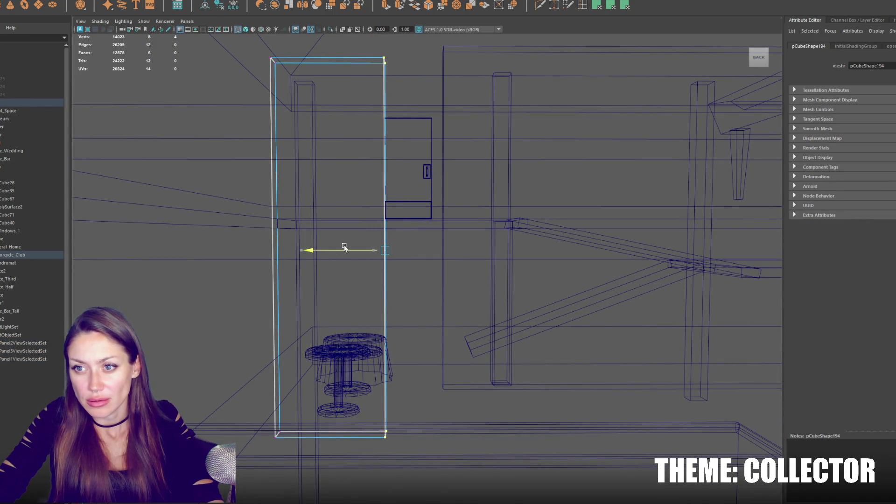
Step: Slide the right wall's left-edge corner vertices left to close the gap
click(441, 93)
right_click(441, 88)
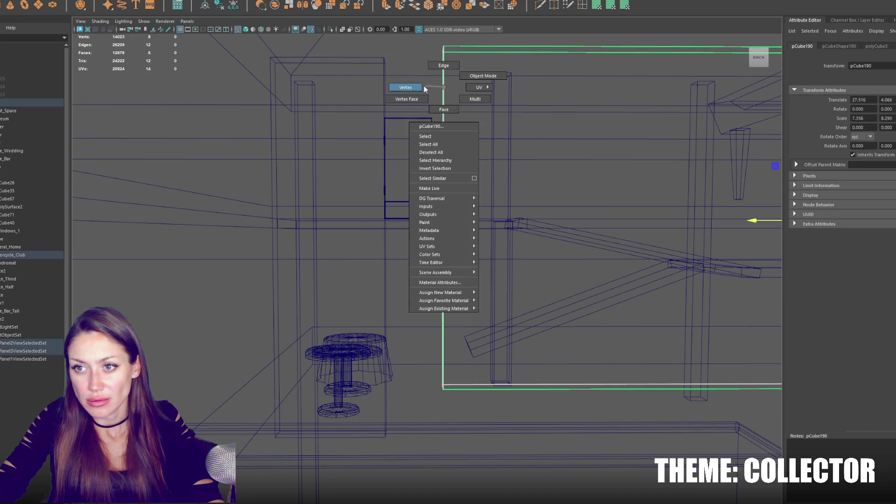
click(402, 88)
drag(461, 34, 436, 58)
drag(465, 354, 456, 385)
drag(428, 221, 417, 222)
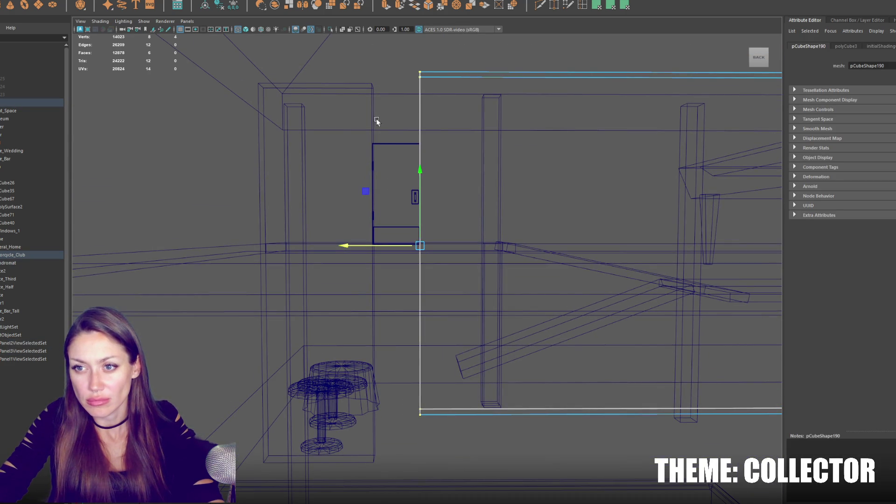
Step: Insert matching edge loops on both wall pieces and combine them into one mesh
click(373, 122)
click(92, 4)
click(228, 4)
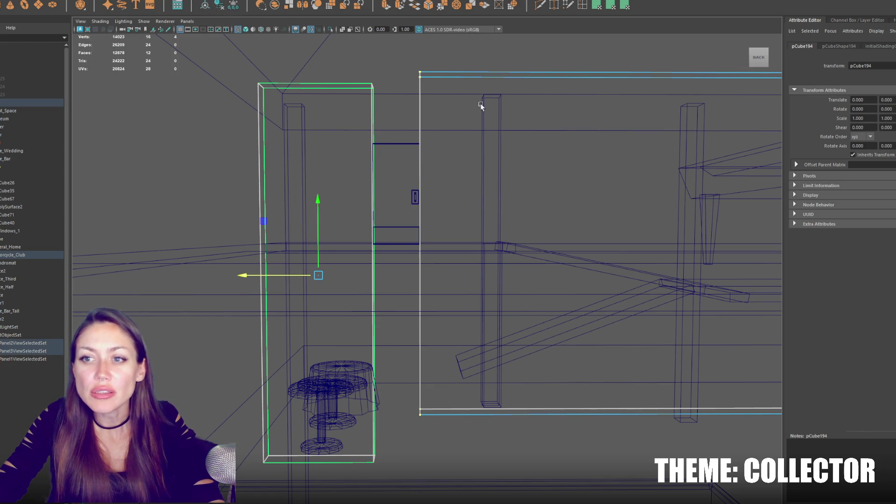
click(419, 139)
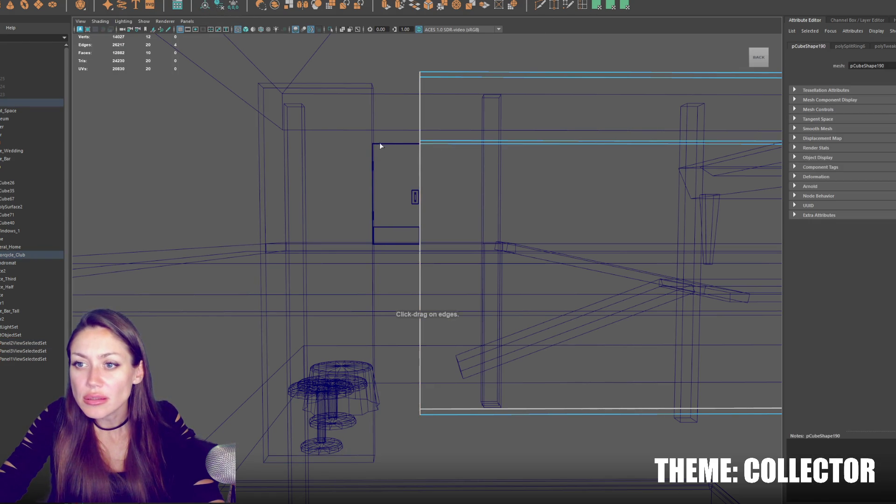
click(372, 144)
right_click(219, 137)
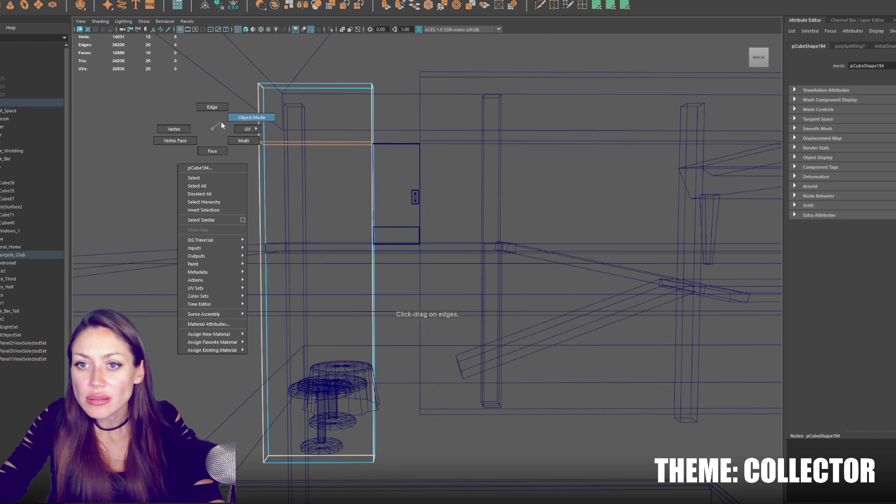
shift+click(411, 138)
click(131, 2)
Step: Bridge the two wall pieces above the doorway
mouse_move(197, 131)
mouse_down()
mouse_move(335, 159)
mouse_move(727, 201)
mouse_up()
scroll(403, 160, down, 5)
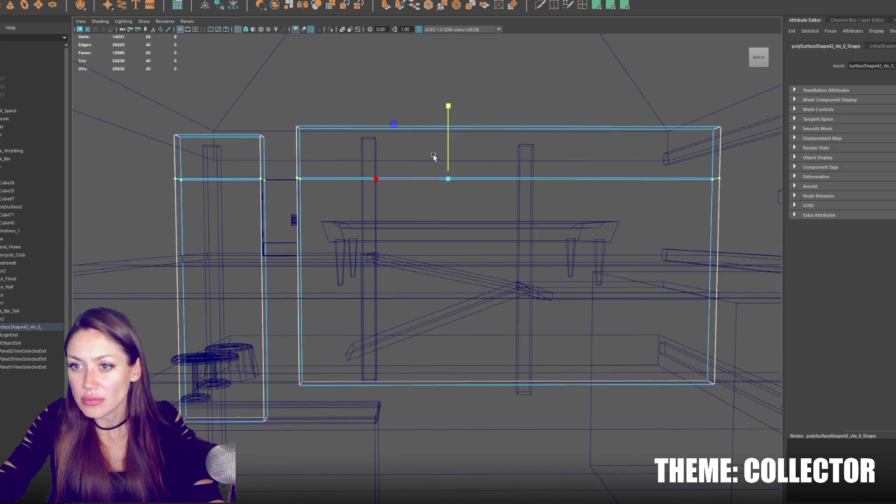
mouse_move(433, 157)
mouse_down()
mouse_move(343, 164)
mouse_move(264, 130)
mouse_up()
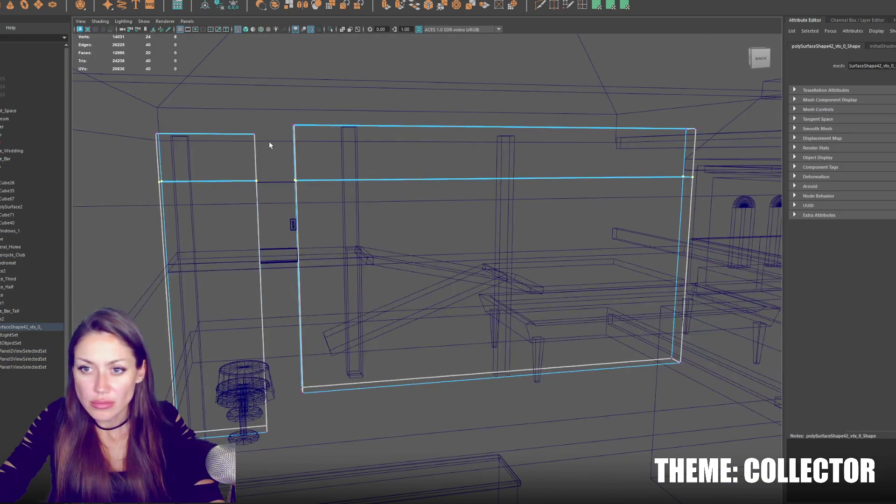
shift+click(250, 157)
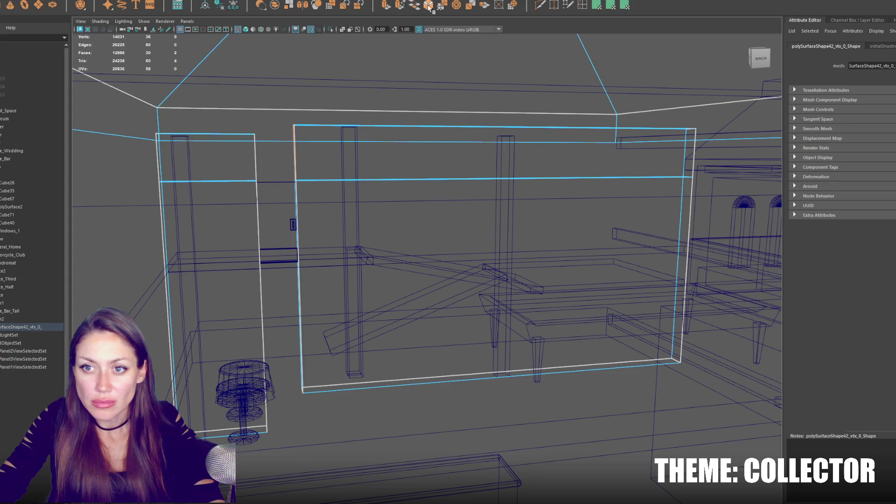
click(415, 6)
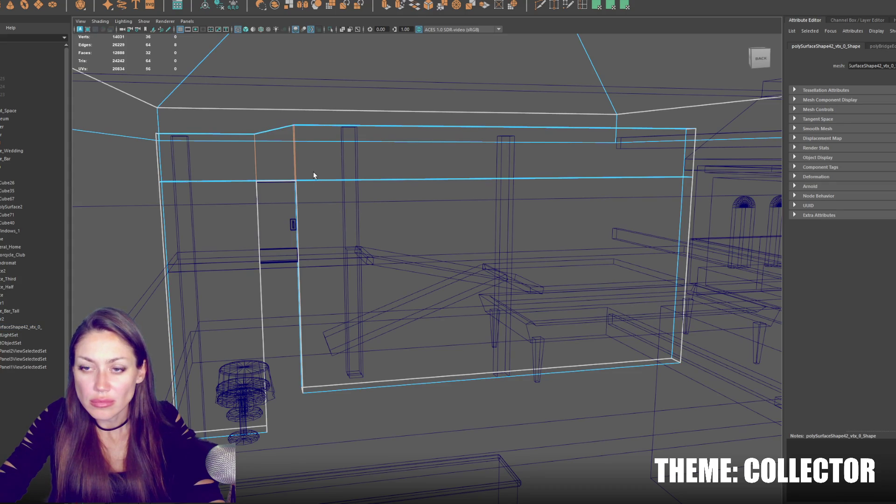
click(141, 179)
click(157, 171)
Step: Level the combined wall's top edge vertices to one height
key(F8)
click(138, 153)
click(157, 160)
click(156, 135)
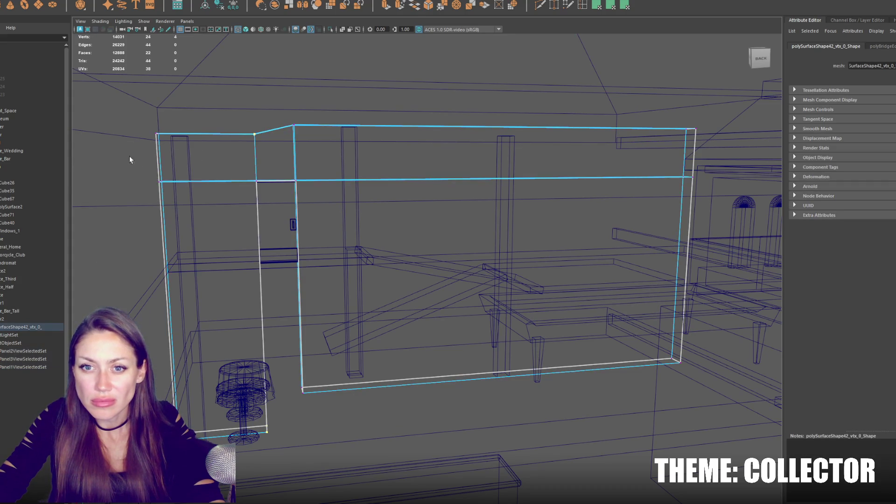
mouse_move(455, 93)
mouse_down()
mouse_move(440, 178)
mouse_move(406, 189)
mouse_move(372, 186)
mouse_up()
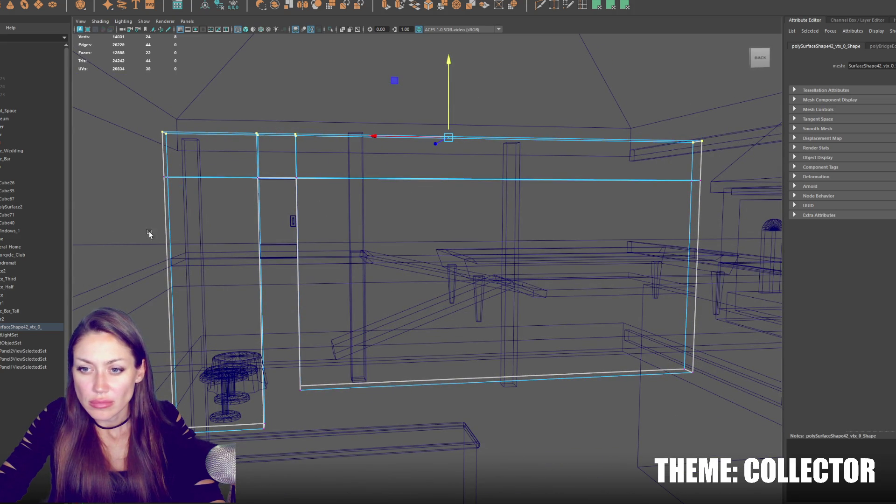
key(F8)
click(138, 175)
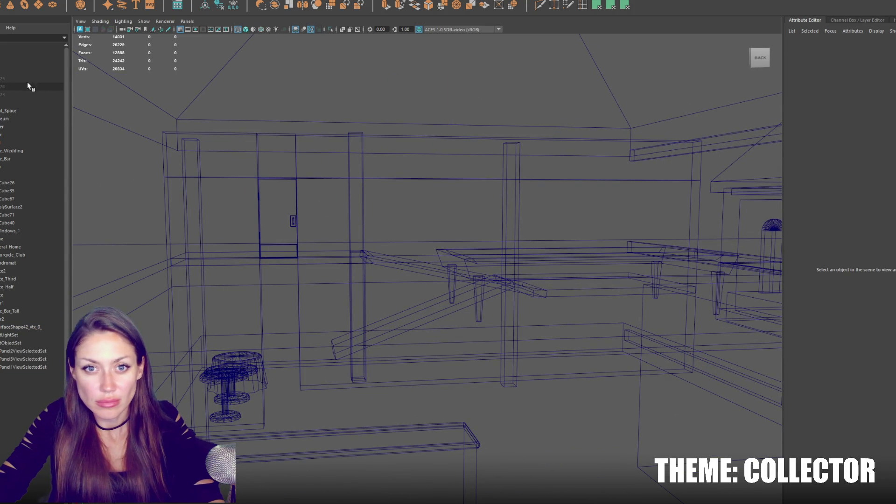
Step: Slide Door2 along the wall to about X 22.3
click(28, 103)
click(297, 220)
click(293, 222)
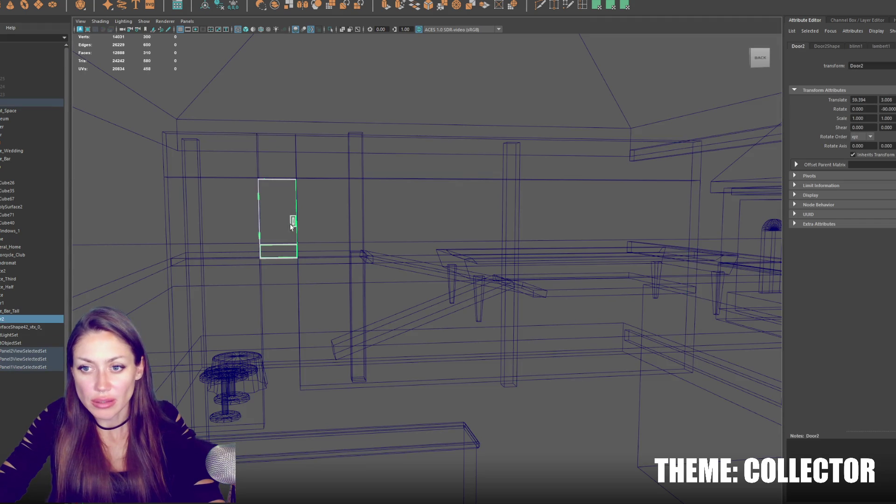
key(w)
drag(219, 217, 662, 218)
key(f)
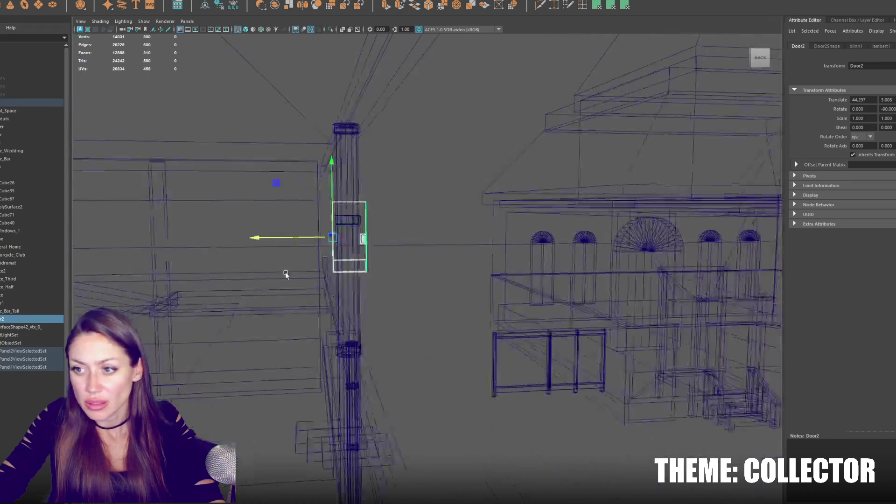
scroll(308, 272, down, 3)
drag(234, 242, 653, 238)
scroll(653, 238, up, 2)
Step: Move Door2 over to another wall, viewing the level in textured display
mouse_move(374, 211)
mouse_down()
mouse_move(370, 344)
mouse_move(370, 296)
mouse_move(496, 331)
mouse_up()
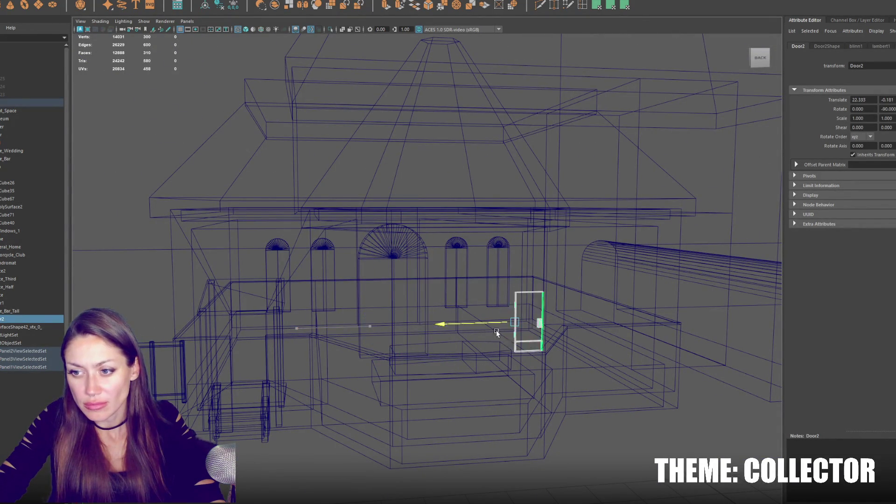
scroll(483, 336, down, 3)
drag(518, 300, 634, 304)
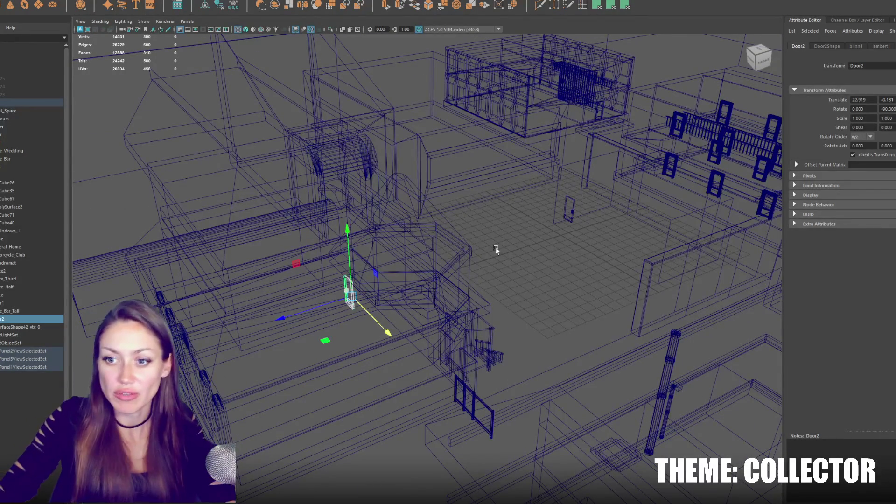
scroll(519, 264, up, 3)
key(6)
key(f)
mouse_move(606, 184)
mouse_down()
mouse_move(535, 202)
mouse_move(503, 186)
mouse_move(533, 161)
mouse_up()
mouse_move(614, 261)
mouse_down()
mouse_move(459, 270)
mouse_move(230, 210)
mouse_move(220, 224)
mouse_move(372, 200)
mouse_up()
Step: Turn Door2 to -180 on Y, lower it to the floor, and set X to 18.247
key(e)
mouse_move(458, 194)
mouse_down()
mouse_move(396, 203)
mouse_move(461, 194)
mouse_move(410, 194)
mouse_up()
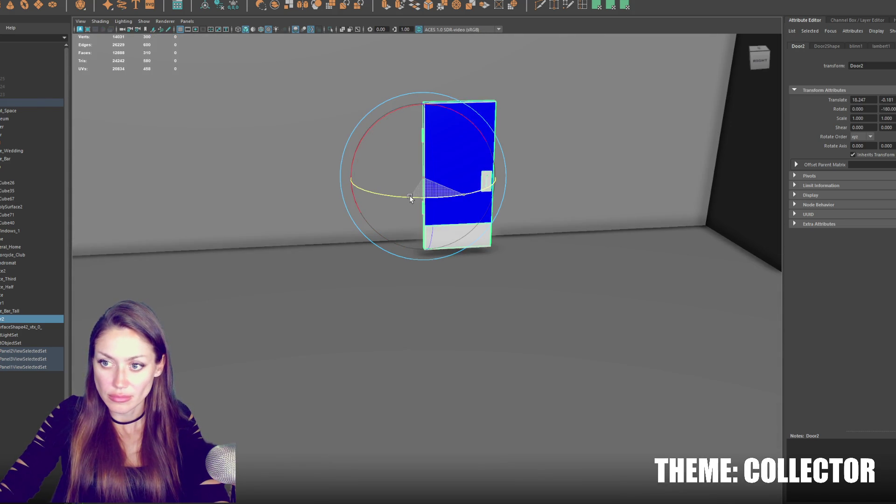
key(w)
mouse_move(424, 156)
mouse_down()
mouse_move(262, 185)
mouse_move(442, 204)
mouse_move(463, 195)
mouse_move(459, 211)
mouse_move(492, 260)
mouse_up()
mouse_move(442, 303)
mouse_down()
mouse_move(402, 306)
mouse_move(415, 304)
mouse_up()
right_click(510, 182)
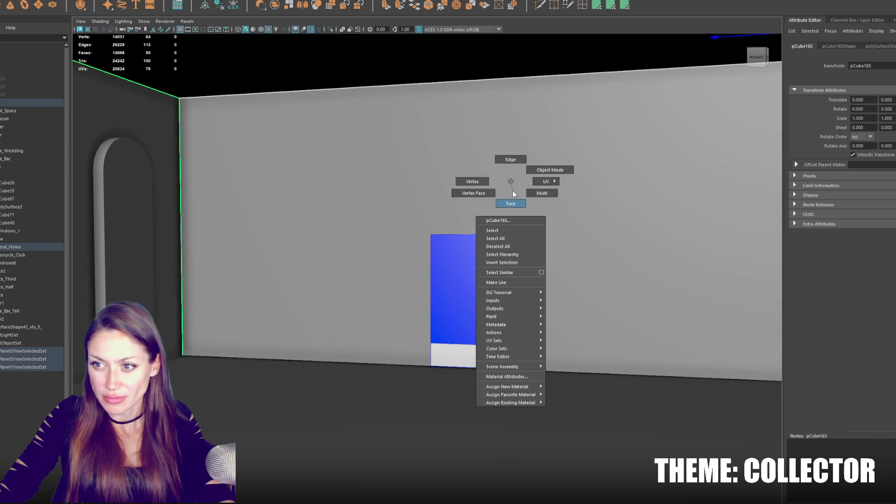
Step: Extrude the wall face behind Door2, scale it to the door's size, and delete it
click(510, 201)
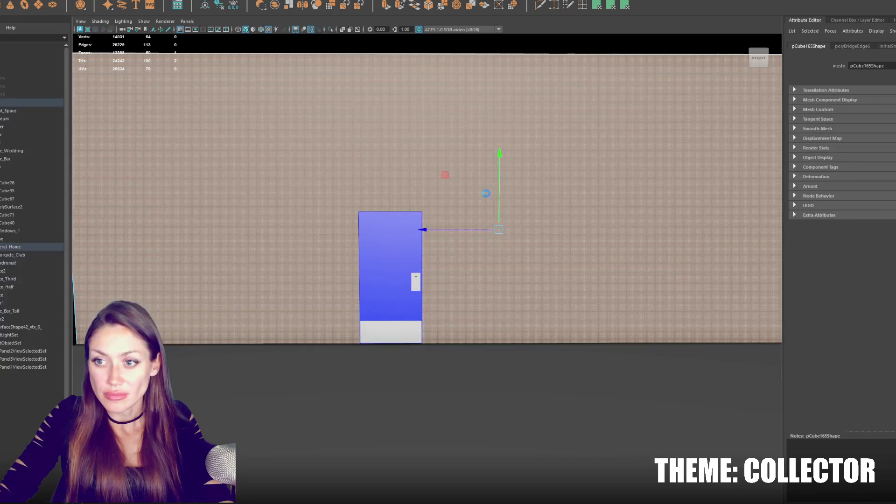
click(386, 6)
mouse_move(498, 229)
mouse_down()
mouse_move(350, 233)
mouse_move(247, 263)
mouse_up()
mouse_move(466, 229)
mouse_down()
mouse_move(450, 234)
mouse_move(520, 233)
mouse_move(374, 236)
mouse_move(389, 219)
mouse_move(385, 246)
mouse_up()
key(r)
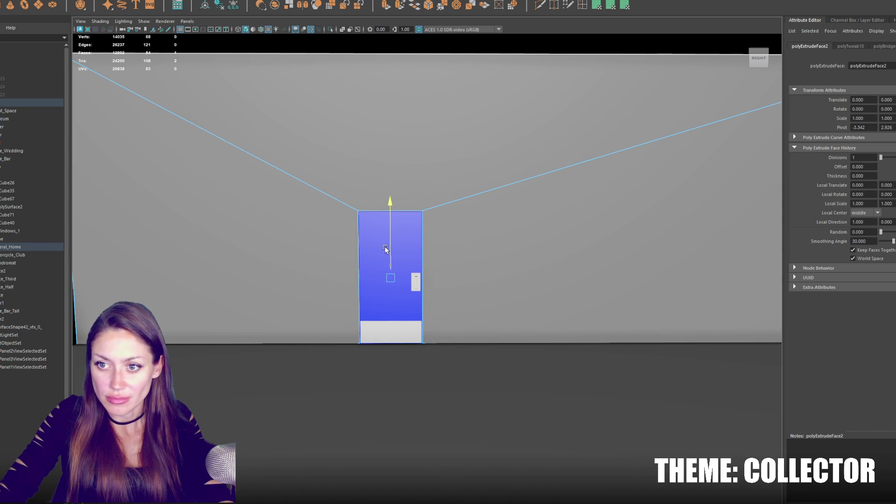
key(Delete)
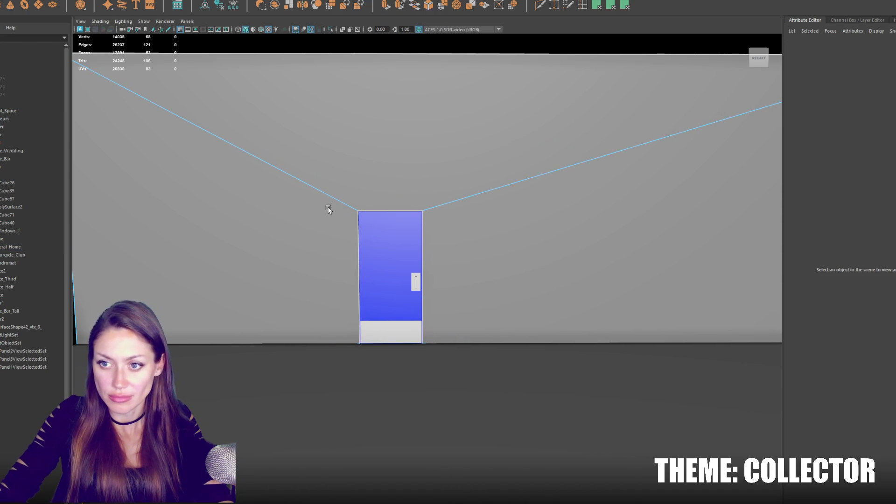
Step: Check the new doorway in wireframe by selecting the door and the opening's wall edges
mouse_move(349, 199)
alt+mouse_down()
mouse_move(407, 183)
mouse_move(314, 200)
mouse_move(314, 172)
alt+mouse_up()
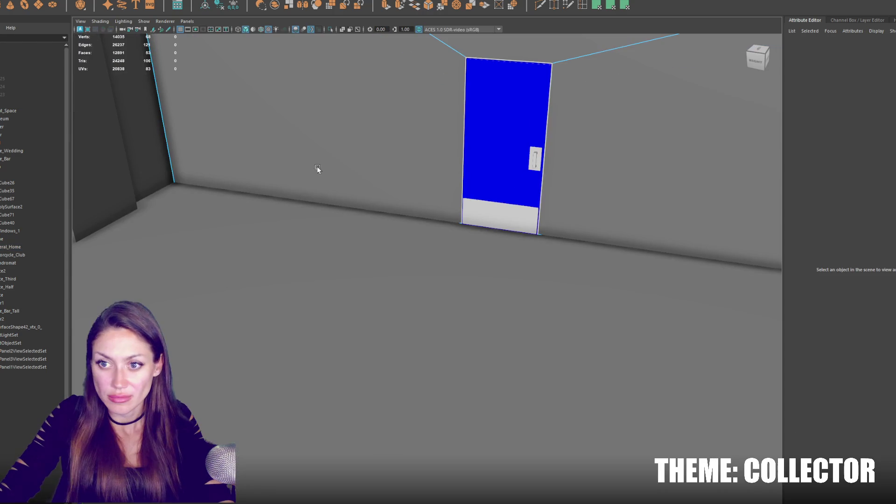
click(511, 58)
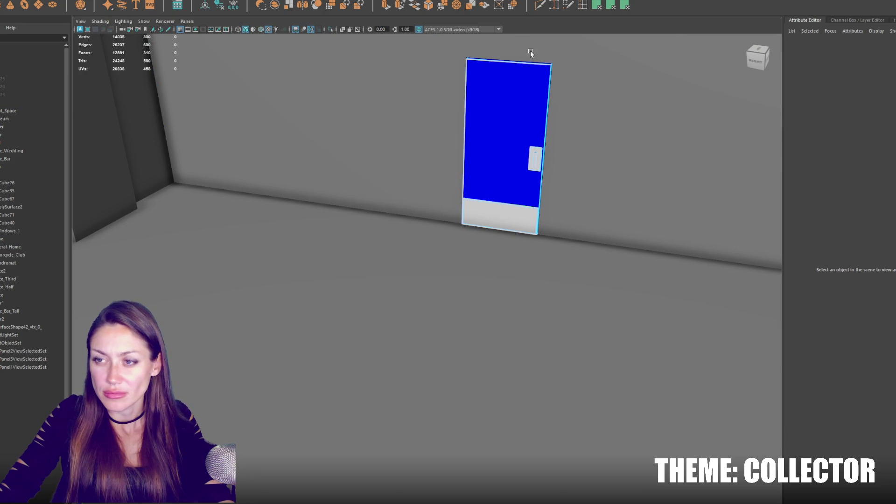
key(4)
click(551, 93)
mouse_move(550, 94)
alt+mouse_down()
mouse_move(620, 201)
mouse_move(310, 174)
mouse_move(308, 219)
alt+mouse_up()
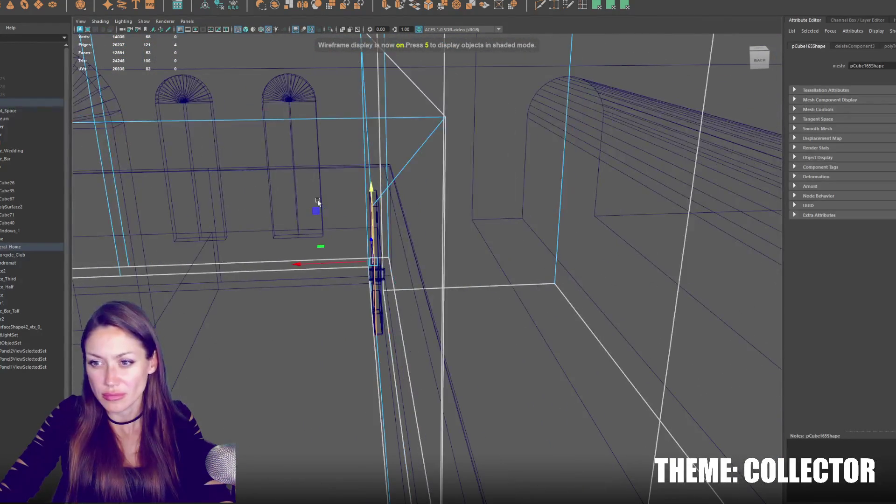
Step: Extrude the doorway wall edges and stretch the new strip outward, wider and taller
key(ctrl+e)
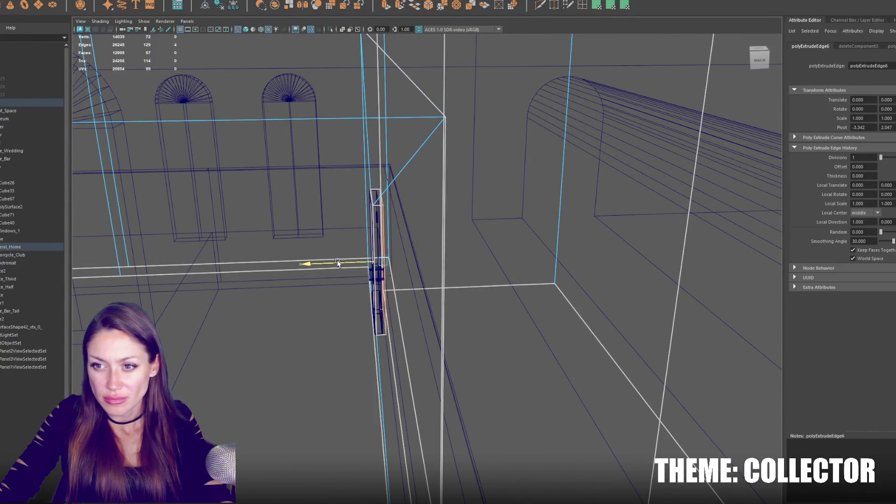
alt+drag(326, 263, 472, 248)
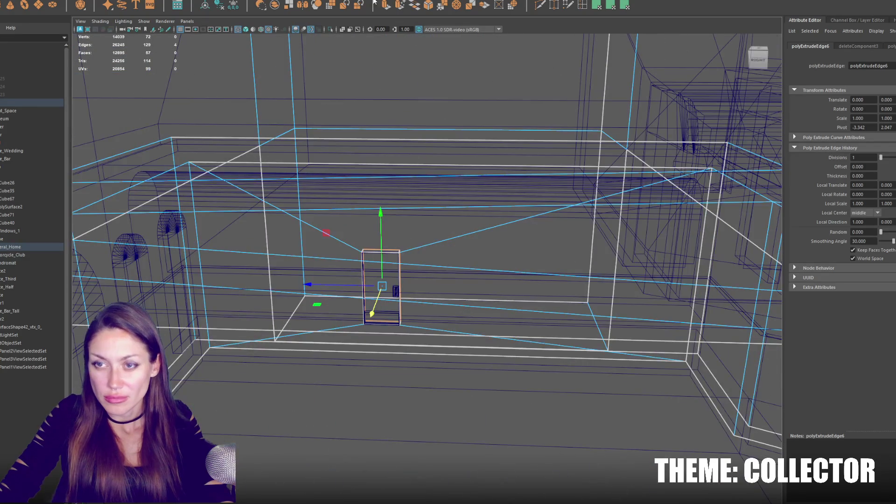
click(383, 288)
mouse_move(367, 287)
mouse_down()
mouse_move(33, 292)
mouse_move(226, 256)
mouse_up()
mouse_move(379, 241)
mouse_down()
mouse_move(383, 228)
mouse_move(342, 289)
mouse_move(372, 260)
mouse_move(366, 287)
mouse_up()
Step: Extrude the edges again along X and bridge the two open edges into a connecting face
mouse_move(488, 278)
mouse_down()
mouse_move(410, 245)
mouse_move(409, 208)
mouse_up()
key(ctrl+e)
click(381, 256)
mouse_move(381, 256)
mouse_down()
mouse_move(475, 246)
mouse_move(527, 251)
mouse_move(496, 256)
mouse_up()
click(518, 220)
drag(518, 220, 546, 241)
shift+right_click(449, 119)
mouse_move(450, 119)
mouse_down()
mouse_move(488, 233)
mouse_move(480, 230)
mouse_up()
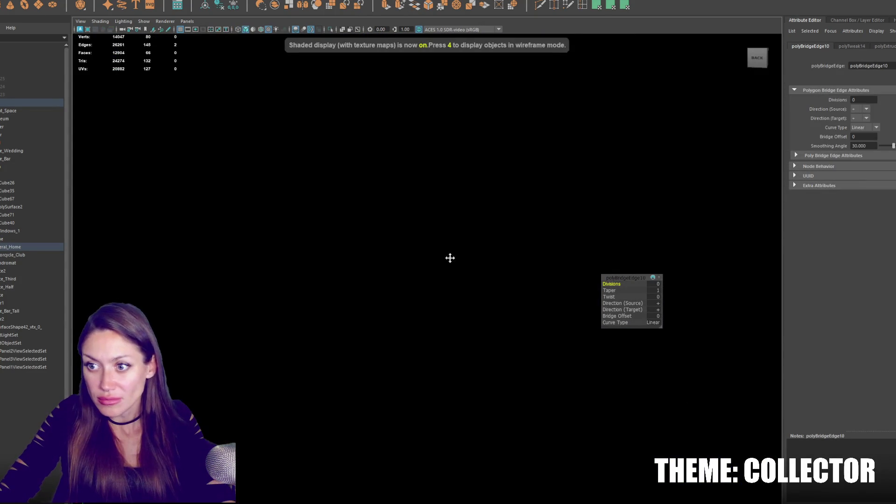
mouse_move(570, 259)
alt+mouse_down()
mouse_move(408, 240)
mouse_move(432, 235)
mouse_move(506, 244)
mouse_move(345, 270)
mouse_move(358, 262)
mouse_move(206, 260)
alt+mouse_up()
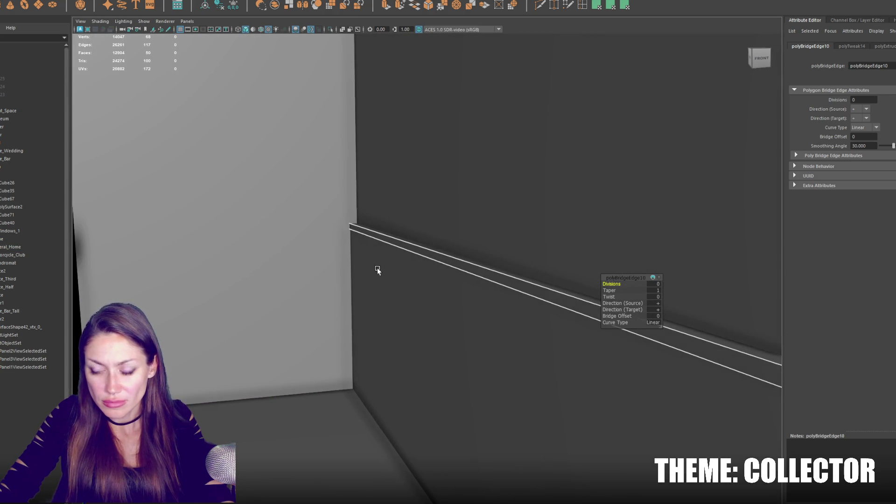
Step: Insert an edge loop on the hallway mesh and delete the strip of faces it bounds
key(4)
mouse_move(365, 260)
alt+mouse_down()
mouse_move(421, 278)
mouse_move(464, 274)
mouse_move(426, 258)
mouse_move(402, 278)
mouse_move(422, 284)
alt+mouse_up()
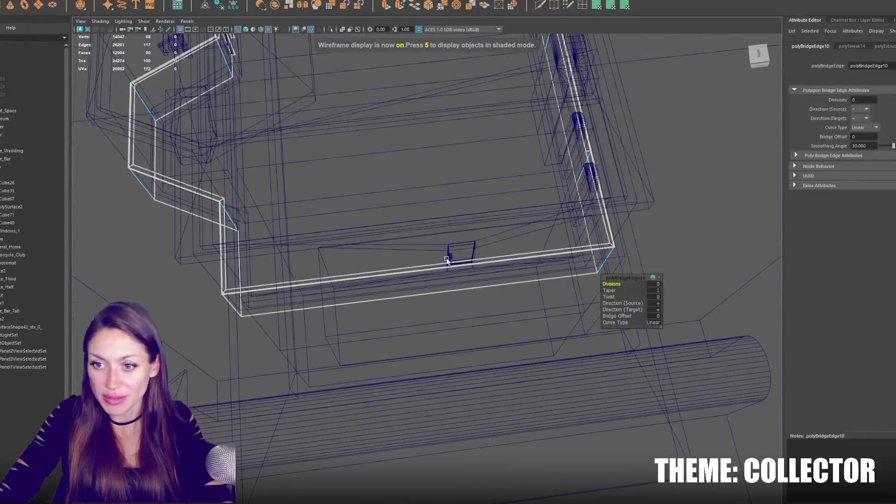
click(585, 9)
click(574, 257)
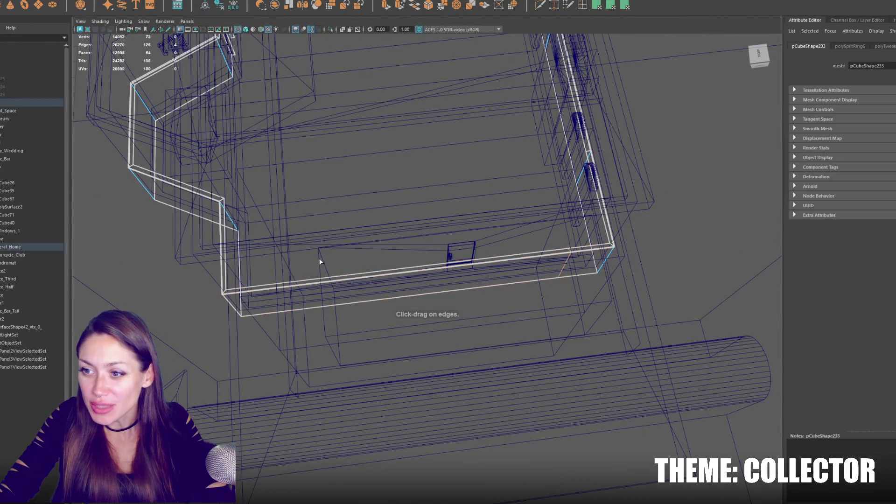
right_click(713, 177)
click(429, 280)
key(Delete)
Step: Check the new opening in textured shaded display, then select the door model
mouse_move(429, 316)
mouse_down()
mouse_move(428, 336)
mouse_move(527, 381)
mouse_move(414, 281)
mouse_move(540, 320)
mouse_move(550, 334)
mouse_move(526, 336)
mouse_move(412, 299)
mouse_move(476, 278)
mouse_move(485, 292)
mouse_move(429, 315)
mouse_move(544, 329)
mouse_move(613, 320)
mouse_move(544, 315)
mouse_move(542, 324)
mouse_move(612, 316)
mouse_up()
key(6)
mouse_move(538, 354)
mouse_down()
mouse_move(600, 248)
mouse_move(449, 303)
mouse_up()
key(4)
scroll(448, 299, down, 3)
click(446, 262)
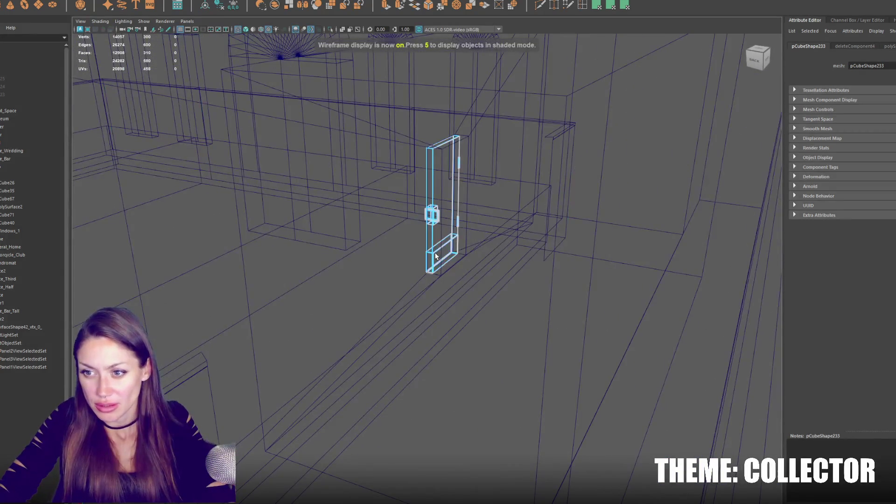
Step: Select the door as a whole object and frame the view on it
scroll(449, 259, down, 10)
scroll(456, 321, up, 3)
scroll(457, 327, down, 4)
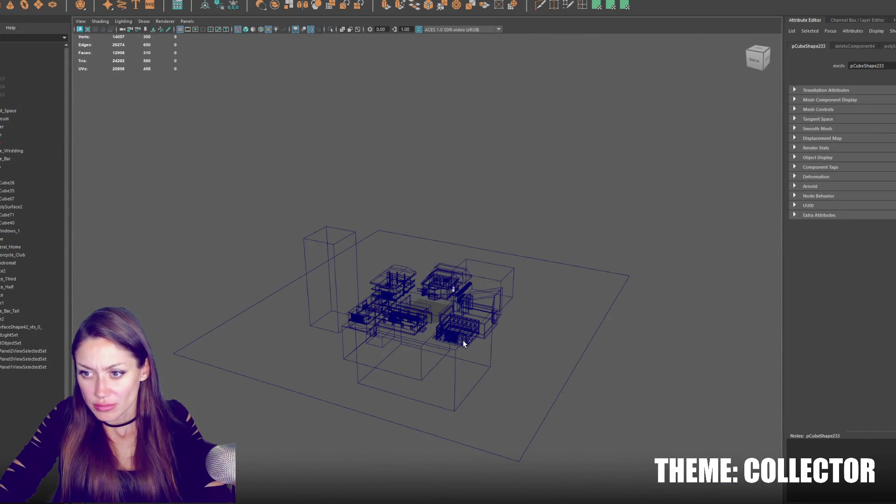
scroll(463, 344, up, 10)
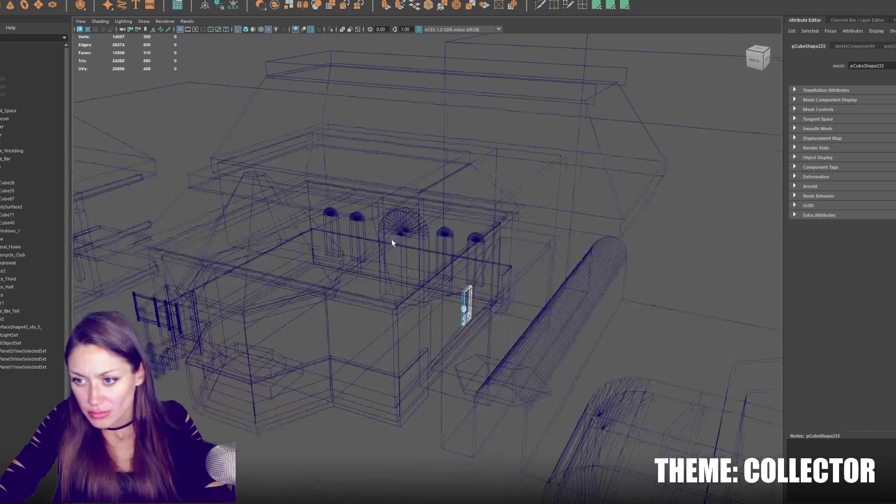
scroll(500, 318, up, 2)
right_click(465, 315)
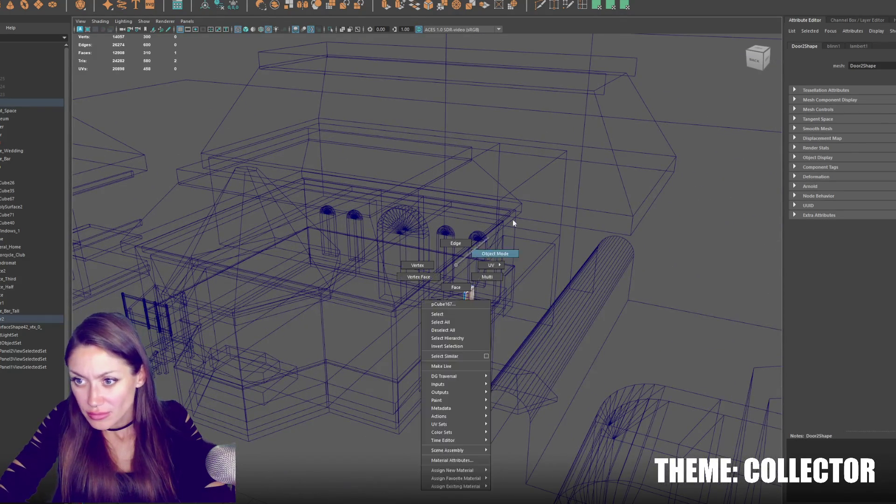
click(489, 237)
click(466, 308)
key(f)
Step: Select the room box pCube165 around the door, checking it in wireframe and textured display
key(6)
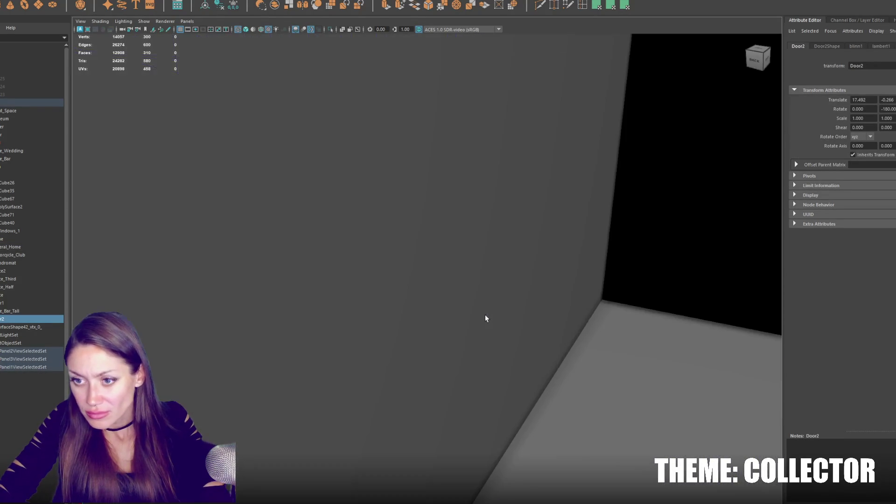
click(495, 285)
key(4)
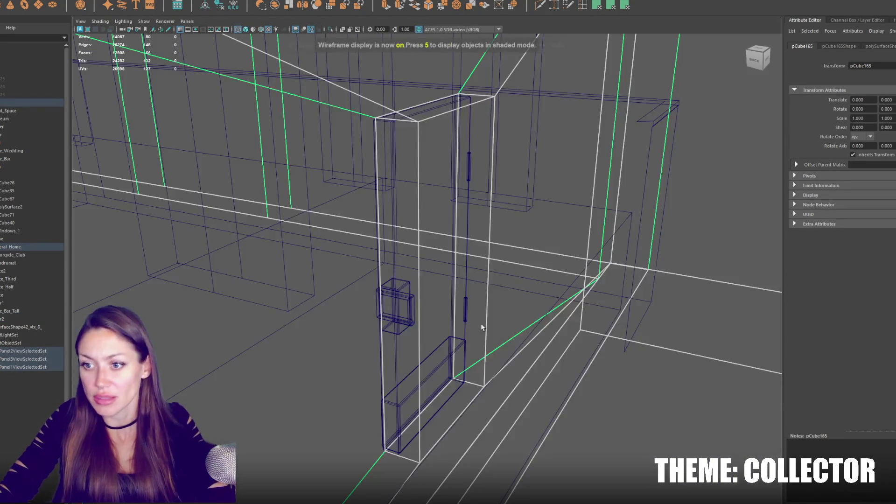
key(6)
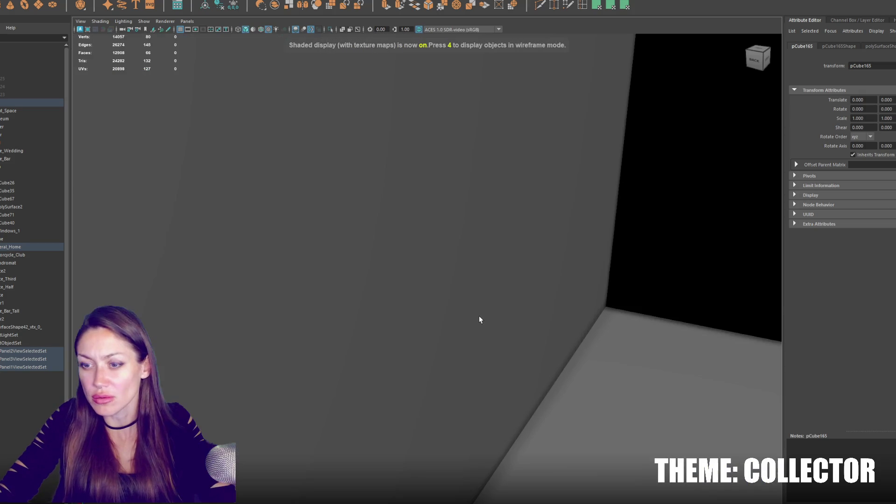
scroll(478, 317, down, 6)
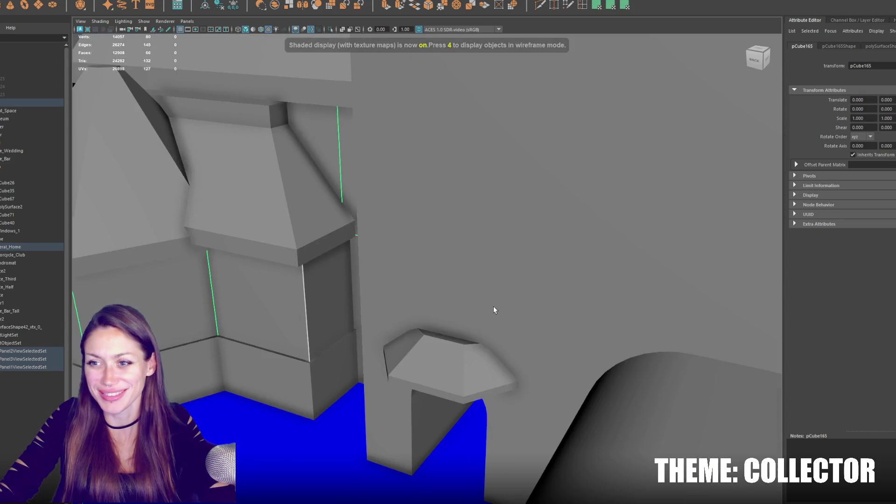
key(4)
mouse_move(464, 293)
mouse_down()
mouse_move(476, 270)
mouse_move(484, 273)
mouse_move(475, 274)
mouse_up()
key(6)
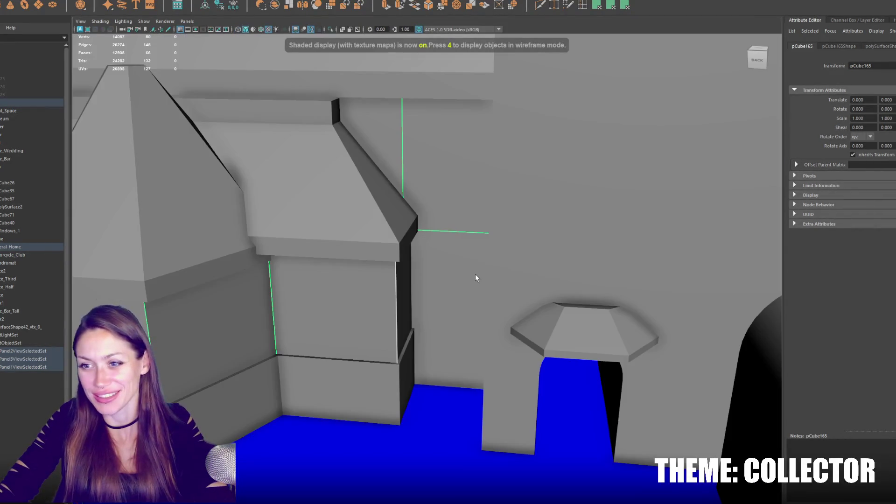
Step: With X-ray on, delete one face of pCube165 from below, then select another face
key(5)
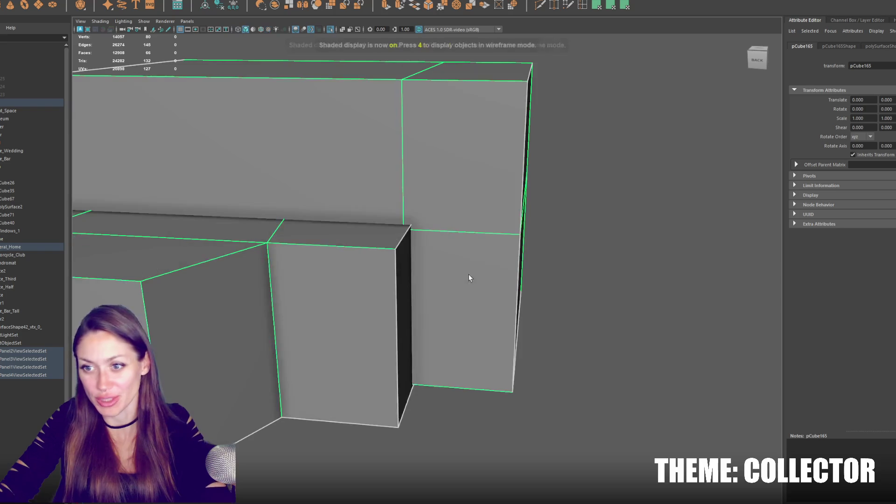
key(alt+x)
drag(468, 278, 318, 222)
key(6)
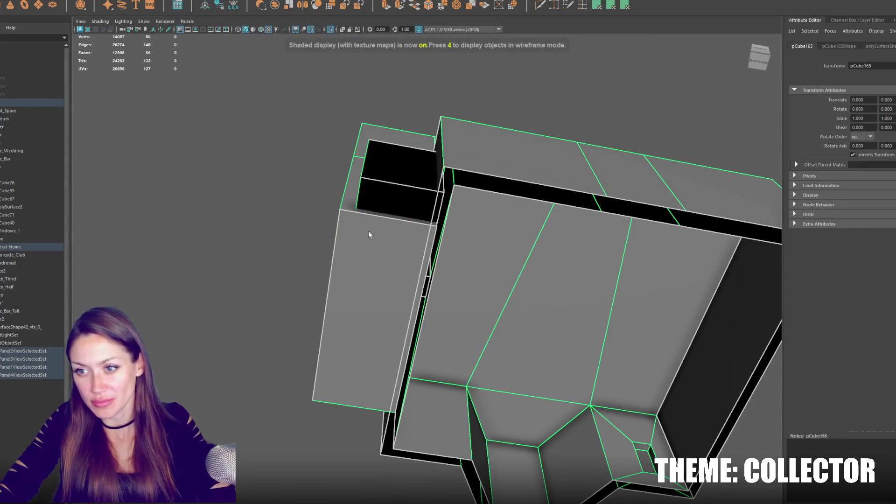
key(F11)
click(376, 241)
key(Delete)
mouse_move(378, 242)
mouse_down()
mouse_move(391, 286)
mouse_move(518, 238)
mouse_move(513, 215)
mouse_move(528, 178)
mouse_move(464, 236)
mouse_move(466, 260)
mouse_move(490, 277)
mouse_up()
click(513, 214)
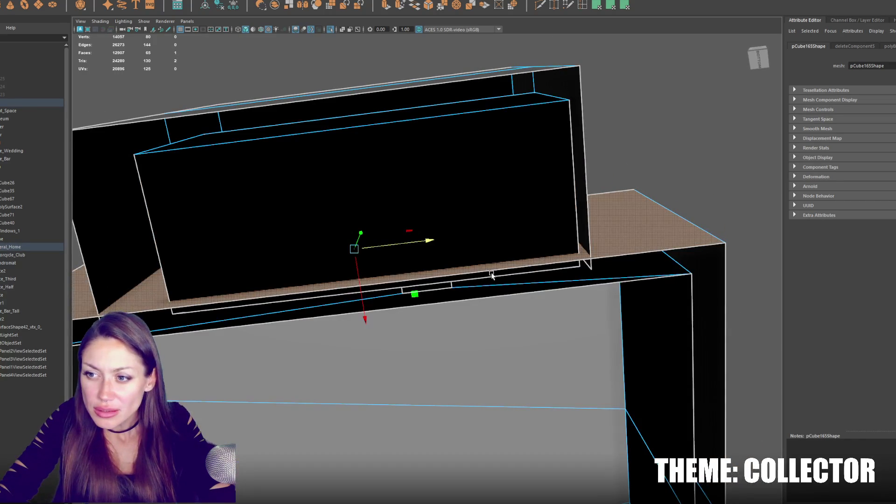
Step: Extrude the selected room box faces and delete the extruded cap face
scroll(387, 248, down, 5)
drag(397, 247, 391, 260)
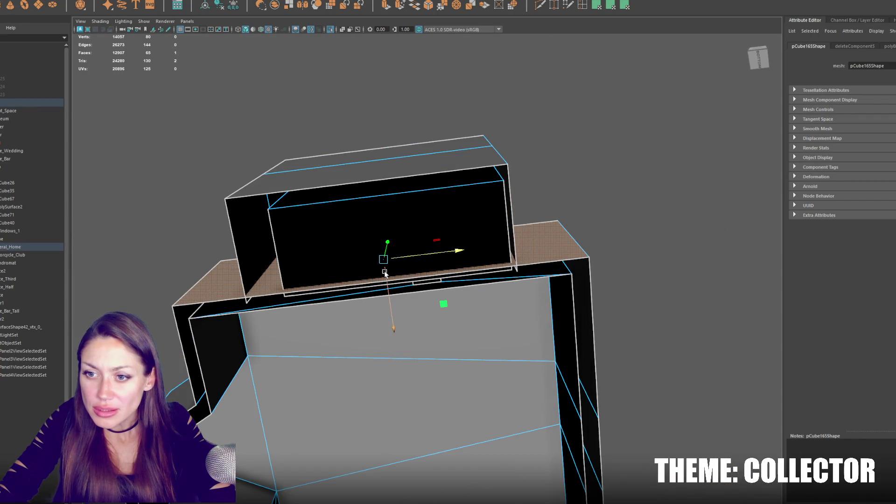
scroll(390, 278, up, 3)
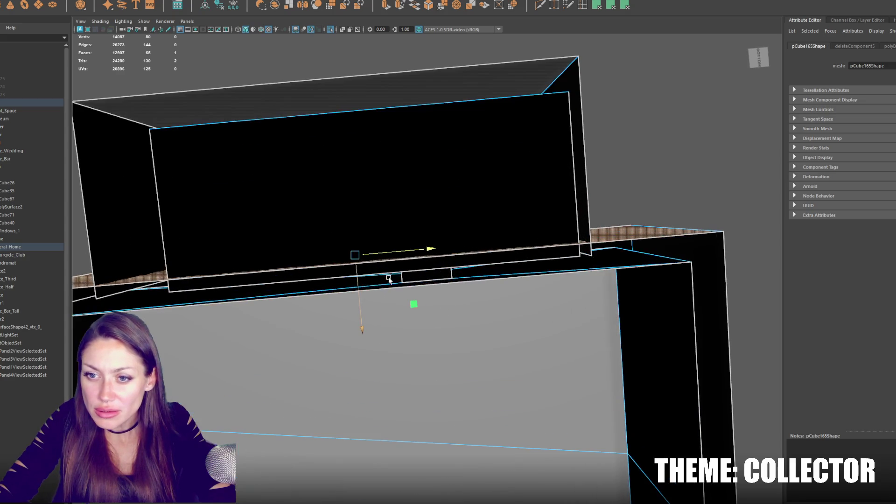
scroll(366, 278, down, 4)
mouse_move(366, 278)
mouse_down()
mouse_move(413, 332)
mouse_move(418, 299)
mouse_up()
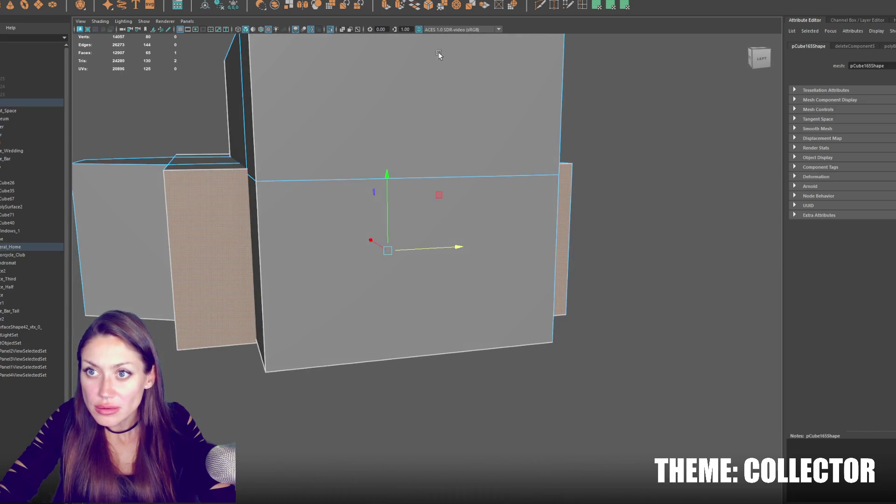
click(385, 5)
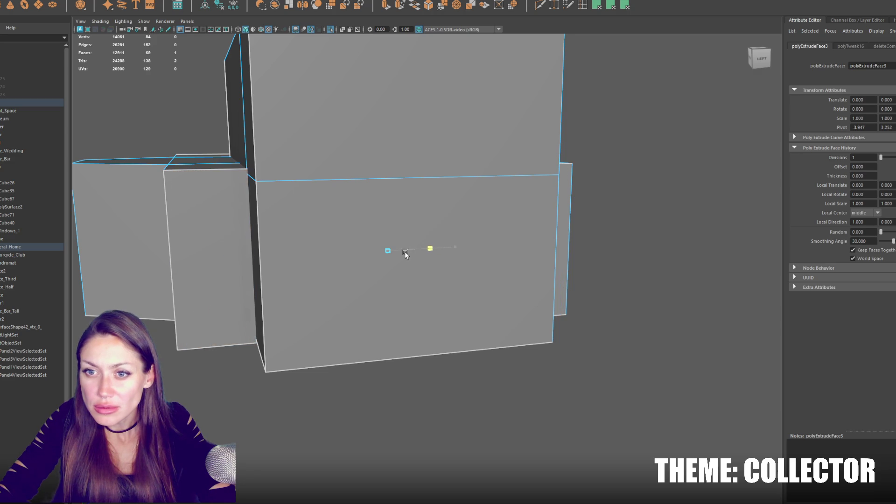
key(4)
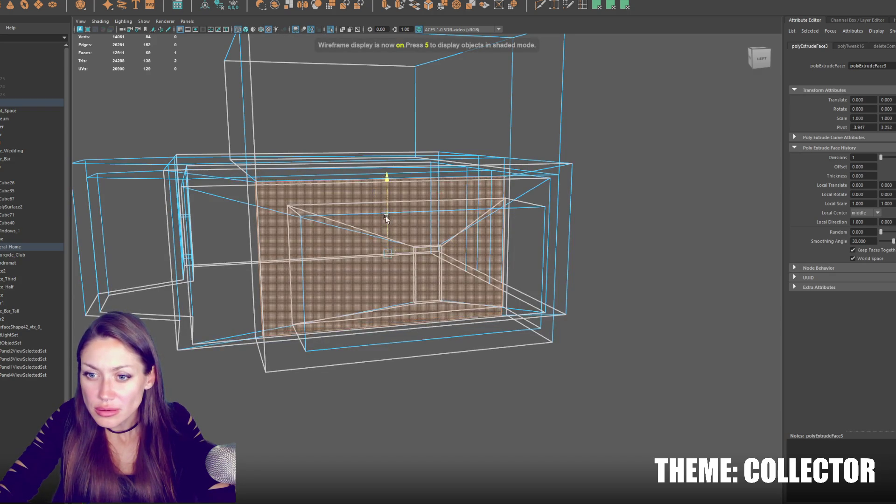
key(Delete)
key(6)
Step: Delete the inner black face of the box to open the passage
mouse_move(396, 229)
mouse_down()
mouse_move(376, 156)
mouse_move(407, 166)
mouse_move(386, 182)
mouse_move(387, 202)
mouse_move(448, 219)
mouse_up()
click(404, 152)
key(Delete)
click(499, 279)
right_click(499, 278)
click(501, 281)
mouse_move(501, 281)
mouse_down()
mouse_move(529, 310)
mouse_move(300, 270)
mouse_move(301, 257)
mouse_move(359, 261)
mouse_up()
Step: Select the large, top, right and bottom faces around the opening, then return to object mode
right_click(364, 258)
click(365, 273)
click(366, 266)
shift+click(424, 228)
shift+click(481, 281)
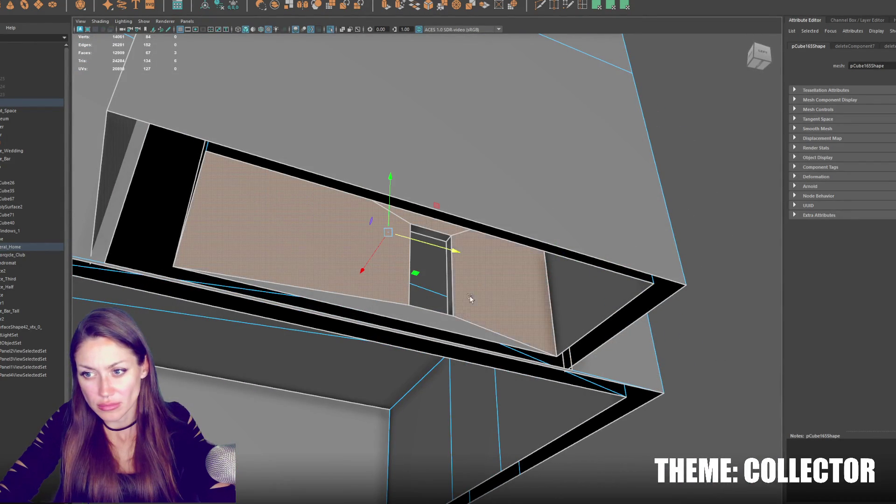
shift+click(439, 289)
mouse_move(371, 259)
mouse_down()
mouse_move(366, 265)
mouse_move(367, 256)
mouse_up()
right_click(618, 197)
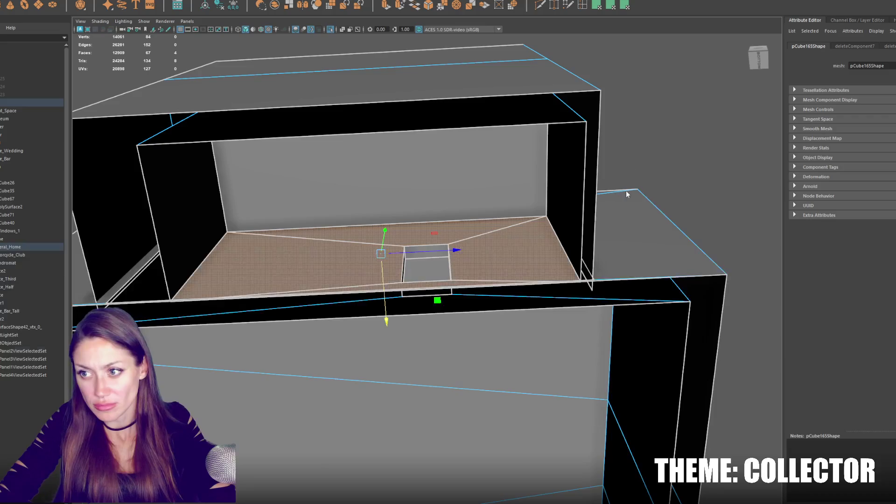
click(657, 185)
mouse_move(646, 116)
mouse_down()
mouse_move(516, 240)
mouse_move(542, 261)
mouse_move(637, 274)
mouse_up()
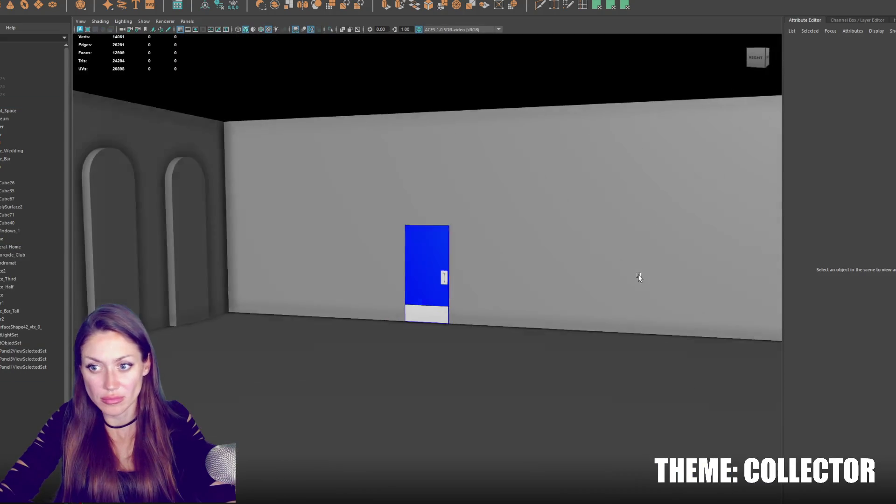
Step: Isolate pCube165 in wireframe, framed in view, across the four-panel layout
click(410, 365)
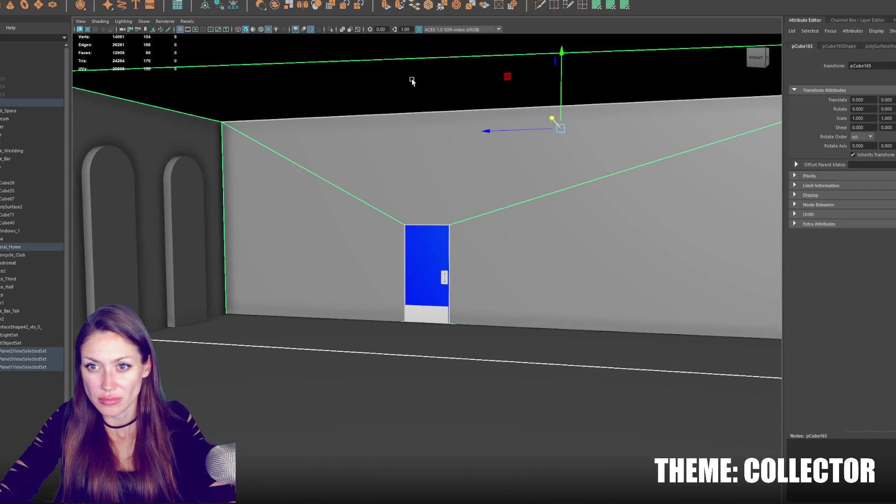
click(465, 333)
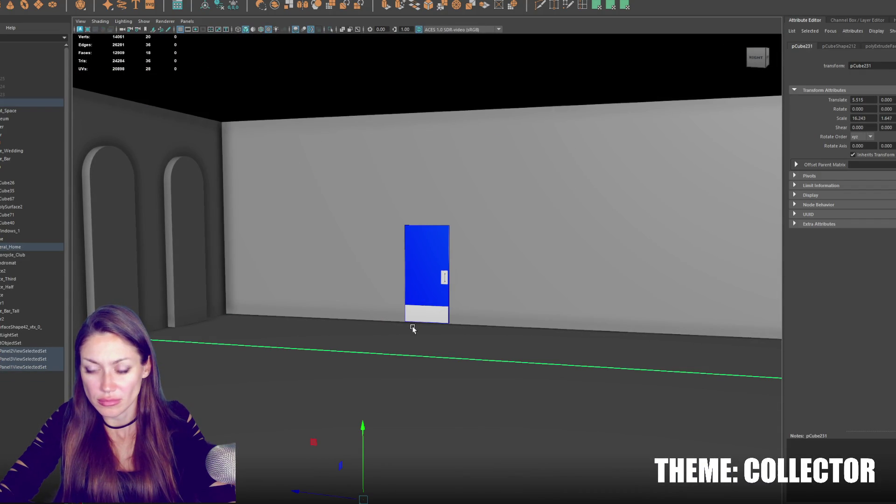
mouse_move(437, 325)
mouse_down()
mouse_move(432, 314)
mouse_move(399, 320)
mouse_move(408, 320)
mouse_up()
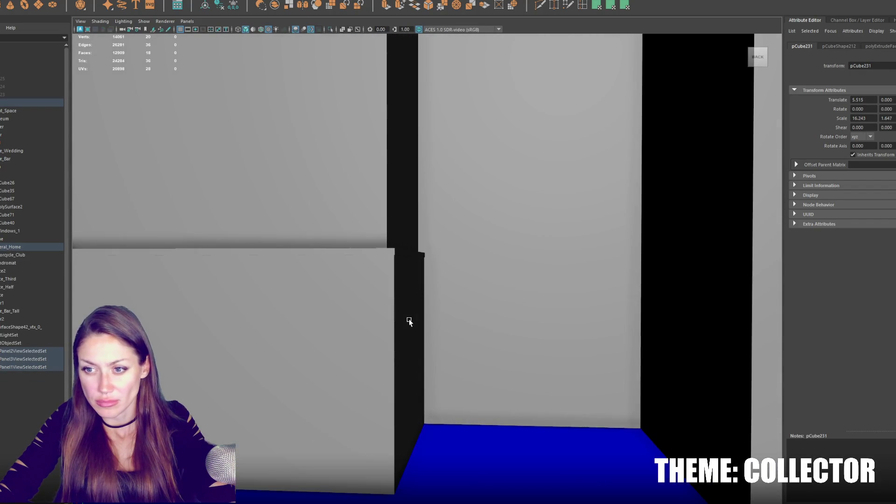
key(4)
click(469, 363)
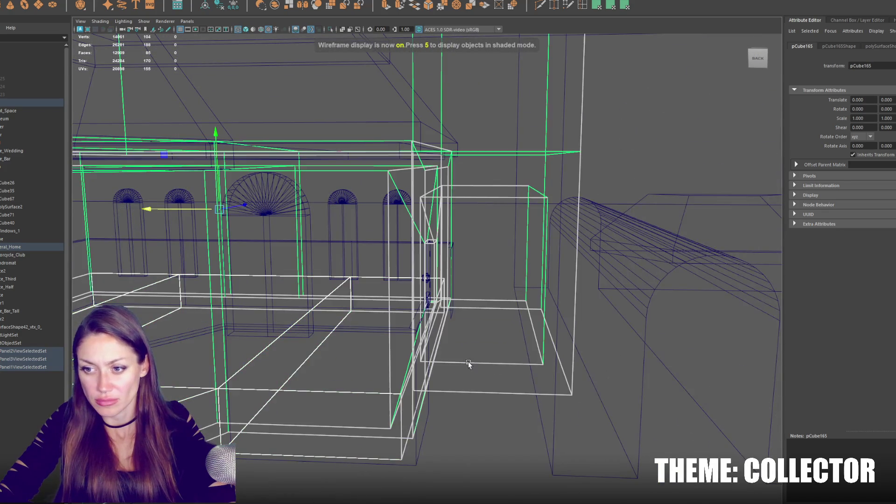
key(ctrl+1)
key(f)
key(space)
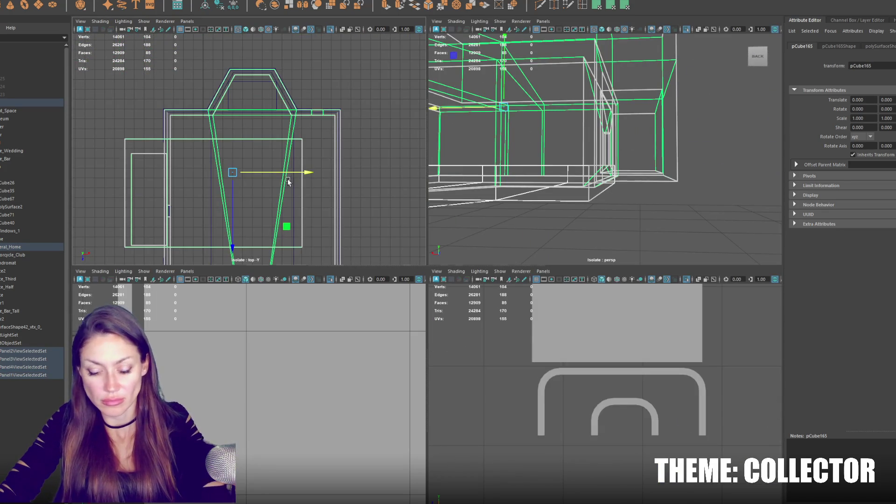
Step: Select the floor object and frame it in the perspective and top views
scroll(288, 181, up, 5)
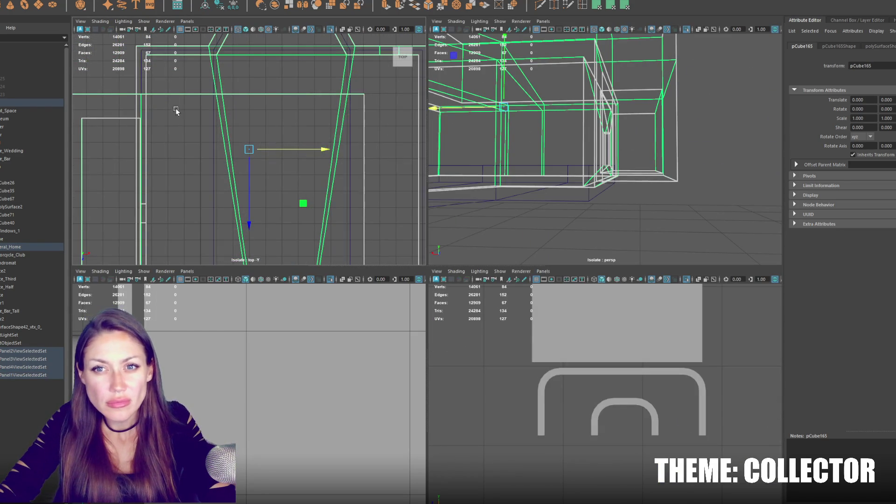
scroll(180, 116, up, 5)
click(562, 203)
key(f)
drag(591, 213, 586, 207)
mouse_move(339, 190)
mouse_down()
mouse_move(333, 175)
mouse_move(344, 120)
mouse_up()
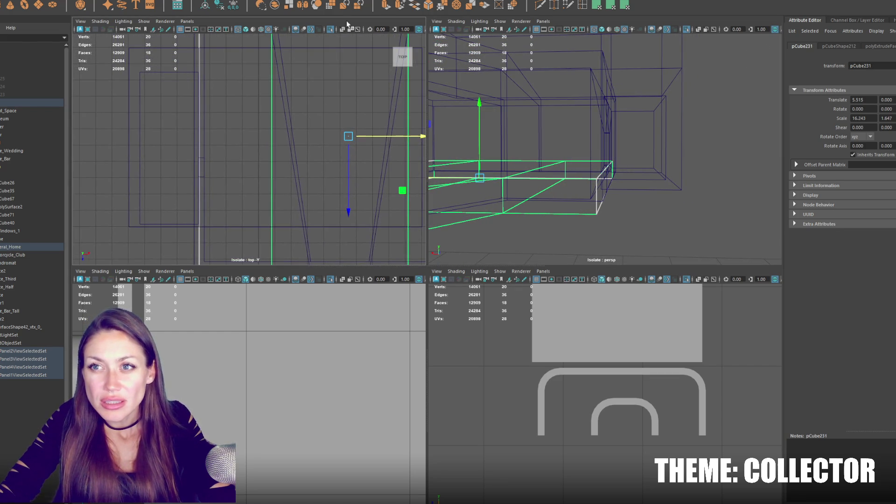
Step: Insert two edge loops across the floor in the top view
click(581, 6)
mouse_move(183, 165)
mouse_down()
mouse_move(196, 131)
mouse_move(189, 100)
mouse_move(233, 85)
mouse_up()
click(186, 91)
click(200, 181)
drag(208, 160, 222, 140)
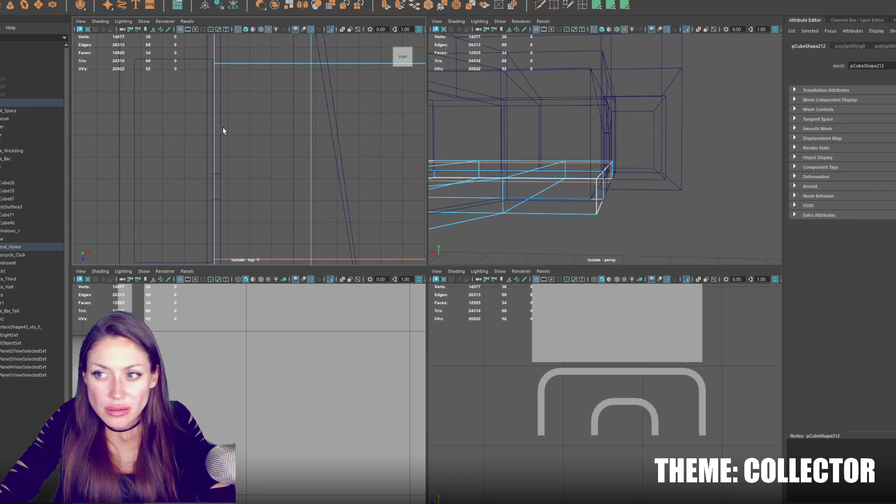
Step: Extrude the floor's end face, then select a row of floor vertices
click(255, 135)
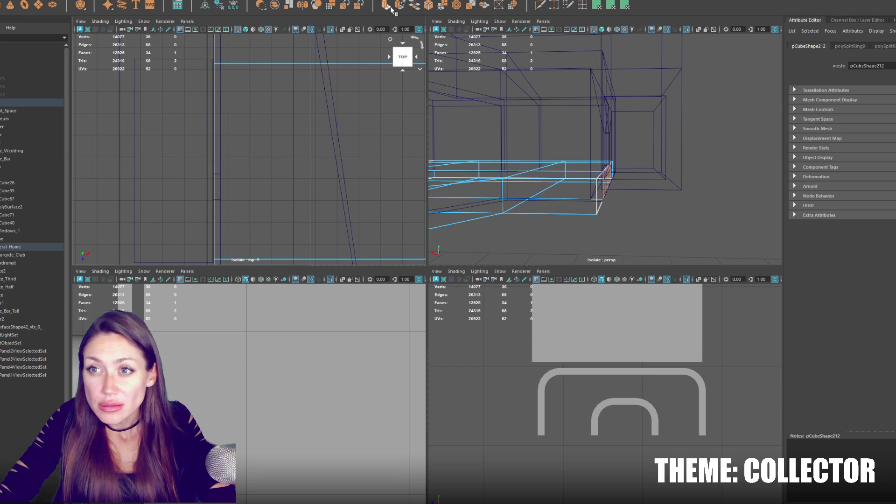
key(ctrl+e)
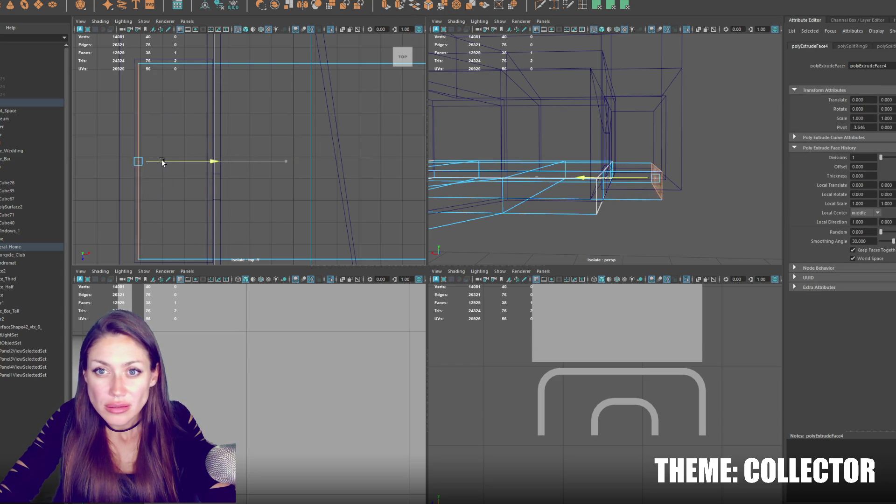
scroll(130, 160, down, 3)
click(105, 116)
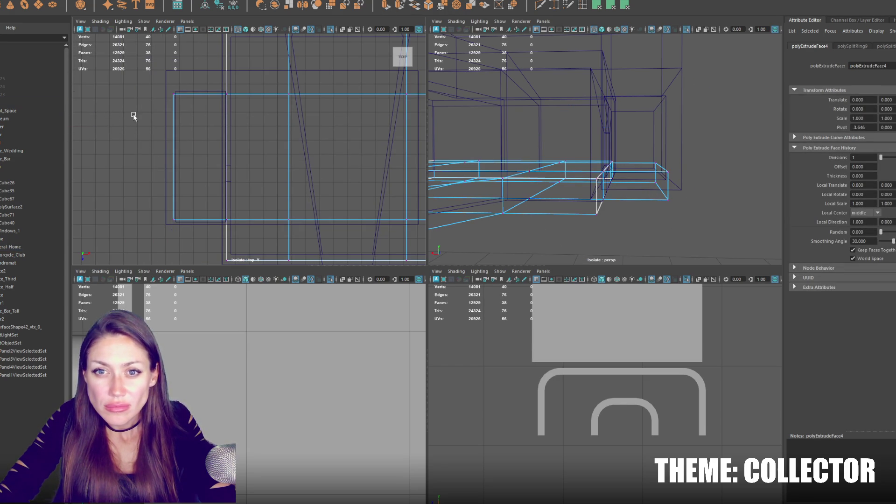
mouse_move(147, 124)
mouse_down()
mouse_move(99, 139)
mouse_move(377, 123)
mouse_move(424, 103)
mouse_up()
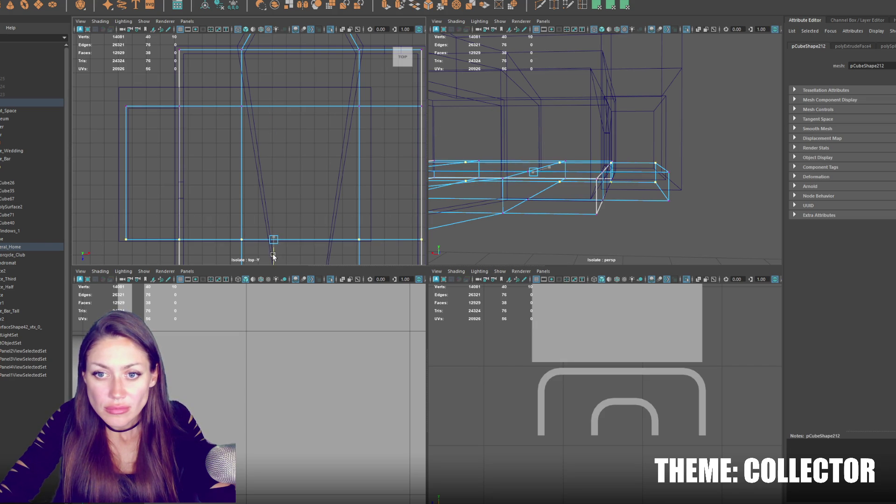
Step: Return to object selection and restore the previous selection, framed in view
click(164, 109)
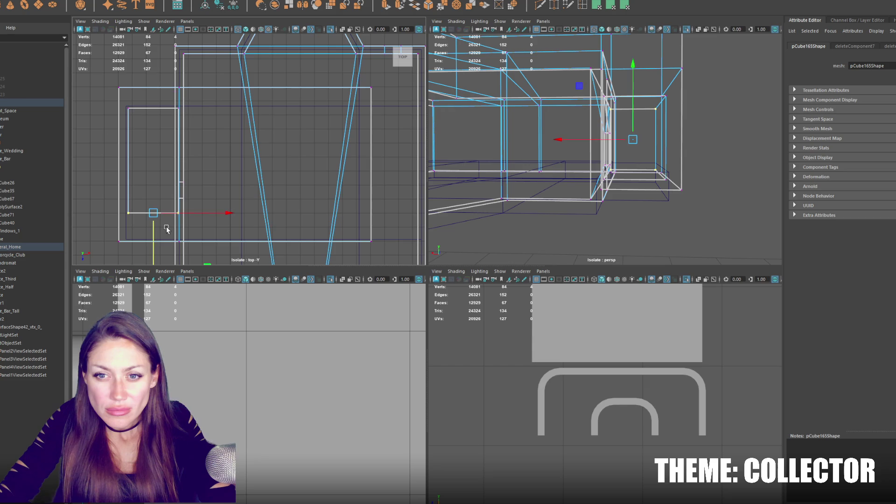
click(127, 234)
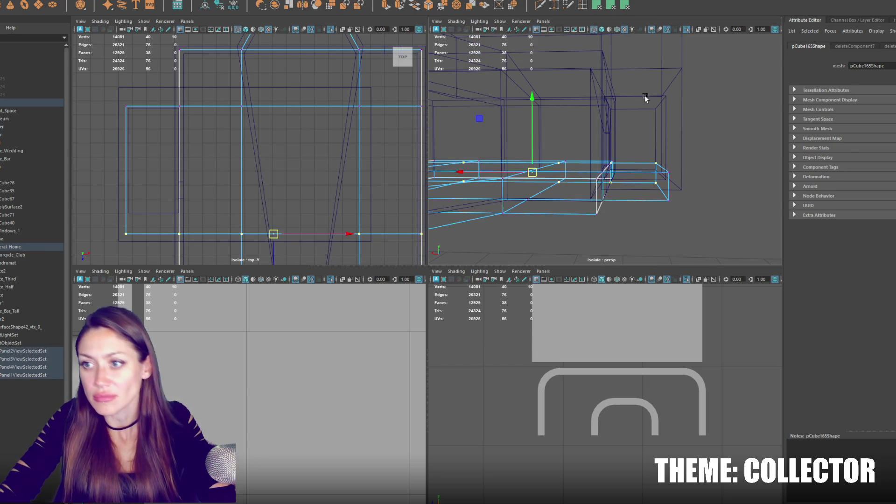
key(ctrl+z)
key(6)
key(f)
key(6)
right_click(303, 147)
click(380, 204)
key(ctrl+z)
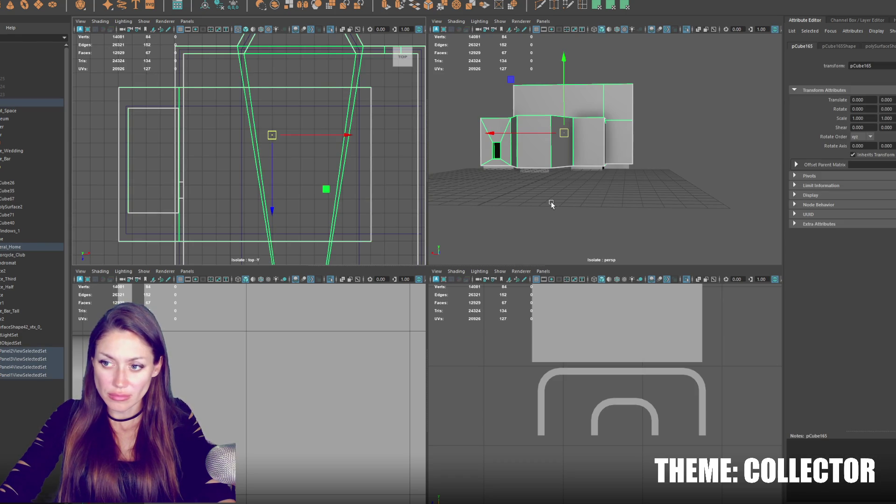
Step: Clear the selection, maximize the perspective view and orbit high over the whole scene
click(551, 204)
key(space)
key(f)
drag(546, 234, 388, 342)
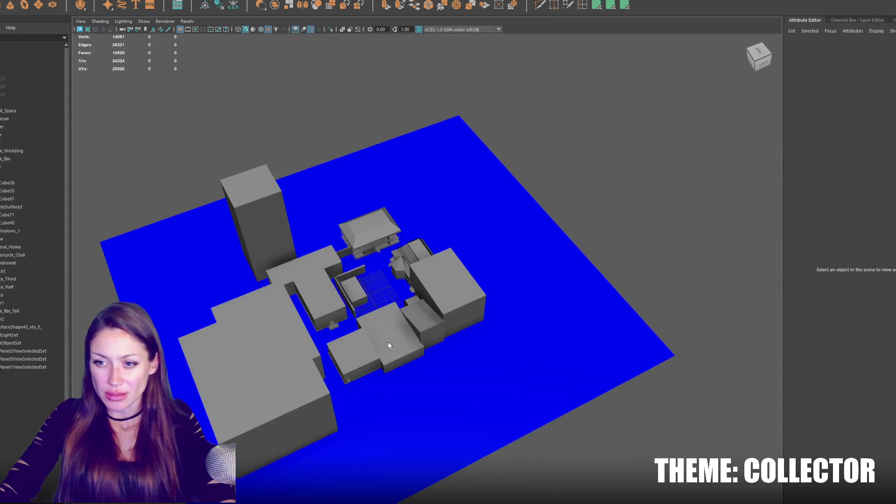
Step: Select the polySurface2 wall, orbit to a lower side view and switch to wireframe
click(388, 342)
scroll(386, 326, up, 10)
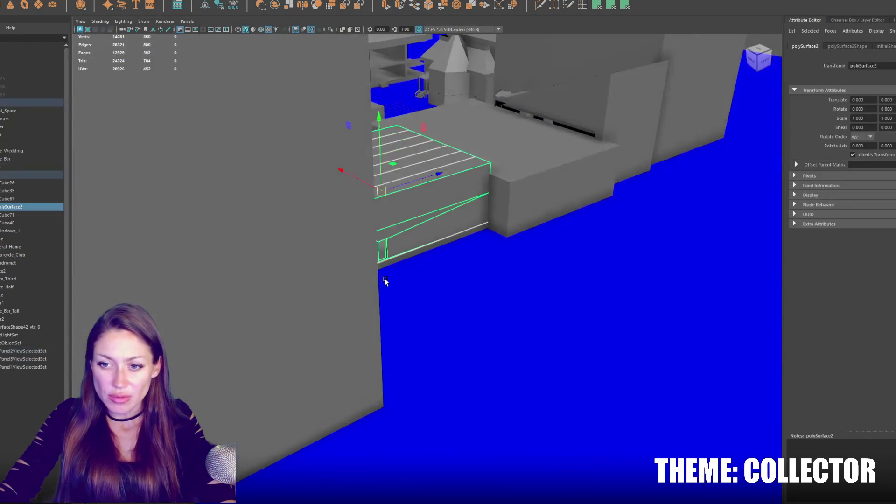
mouse_move(386, 273)
mouse_down()
mouse_move(584, 273)
mouse_move(531, 270)
mouse_move(420, 198)
mouse_move(496, 240)
mouse_move(406, 259)
mouse_move(440, 256)
mouse_move(334, 234)
mouse_move(350, 246)
mouse_move(354, 279)
mouse_move(401, 310)
mouse_move(426, 266)
mouse_move(361, 259)
mouse_move(446, 256)
mouse_up()
key(4)
Step: Select the Event_Space room as a whole object and orbit around it
click(402, 310)
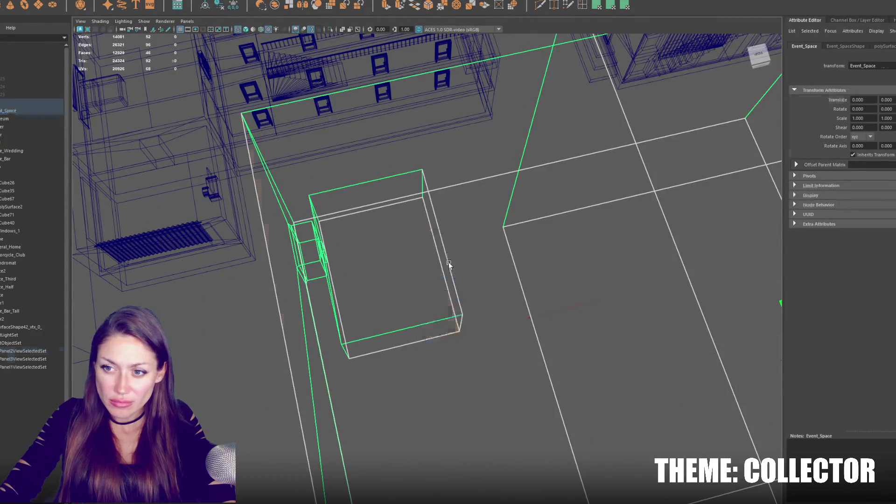
click(451, 265)
scroll(450, 265, up, 5)
scroll(468, 264, down, 5)
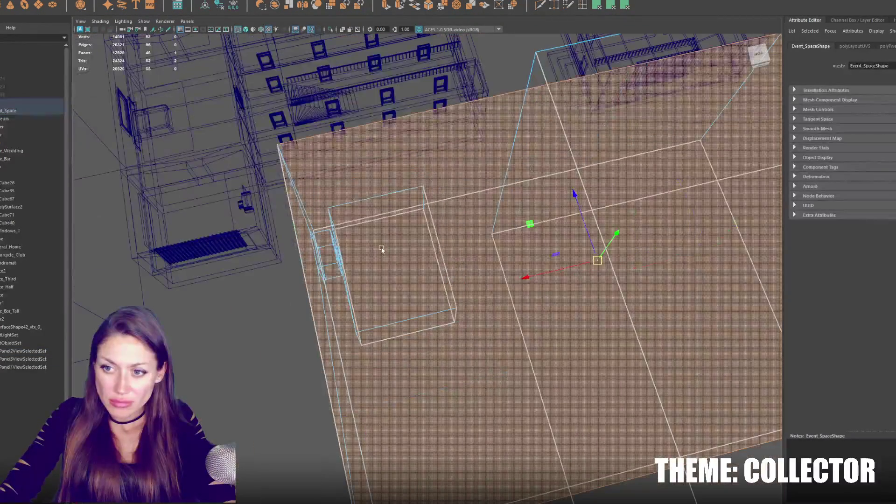
key(F8)
click(406, 252)
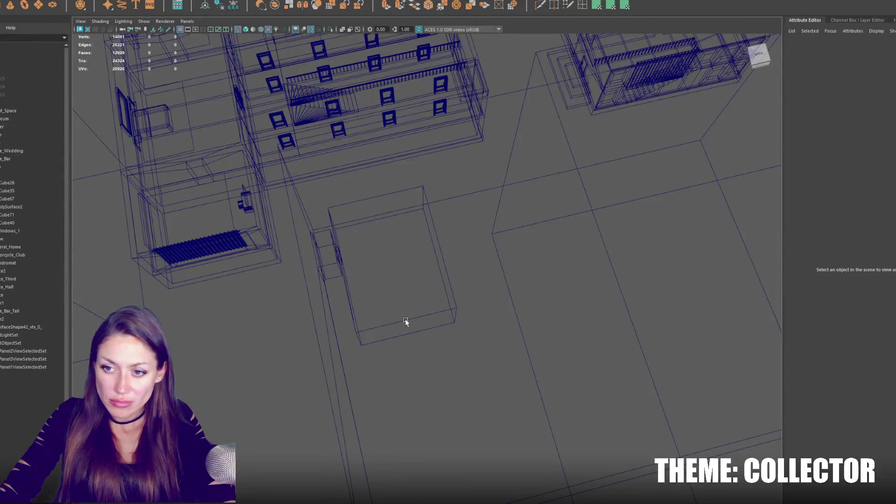
click(405, 318)
mouse_move(405, 319)
mouse_down()
mouse_move(456, 304)
mouse_move(456, 296)
mouse_move(456, 311)
mouse_move(480, 307)
mouse_up()
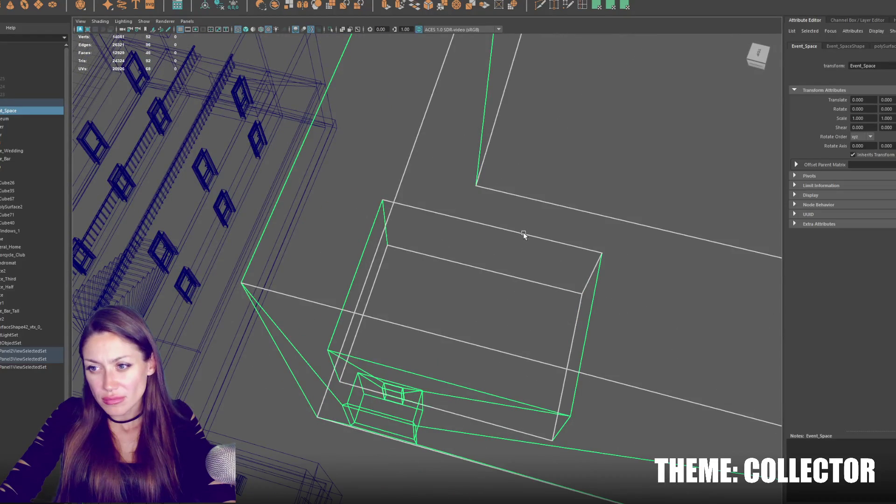
Step: Select the Event_Space room's side wall face and extrude it
key(F11)
scroll(522, 261, up, 3)
click(539, 211)
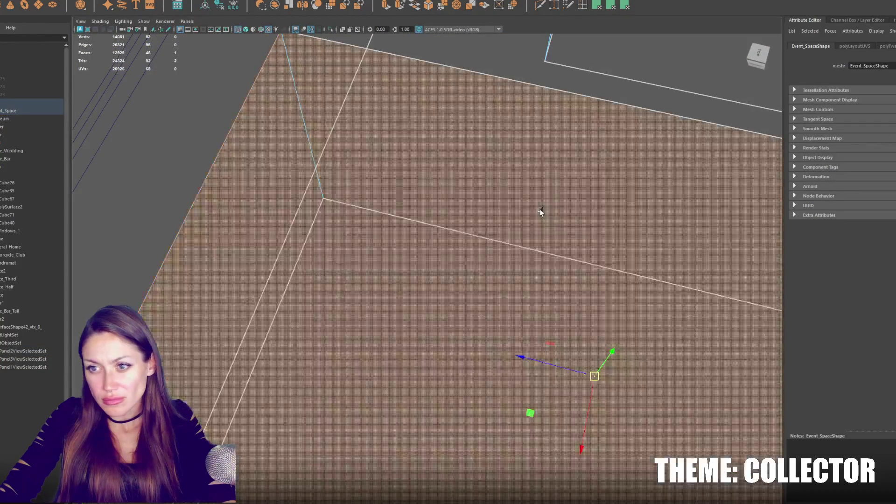
mouse_move(548, 212)
mouse_down()
mouse_move(562, 182)
mouse_move(462, 302)
mouse_move(480, 272)
mouse_move(457, 254)
mouse_move(436, 279)
mouse_move(410, 263)
mouse_move(486, 237)
mouse_move(428, 252)
mouse_move(444, 249)
mouse_up()
click(305, 223)
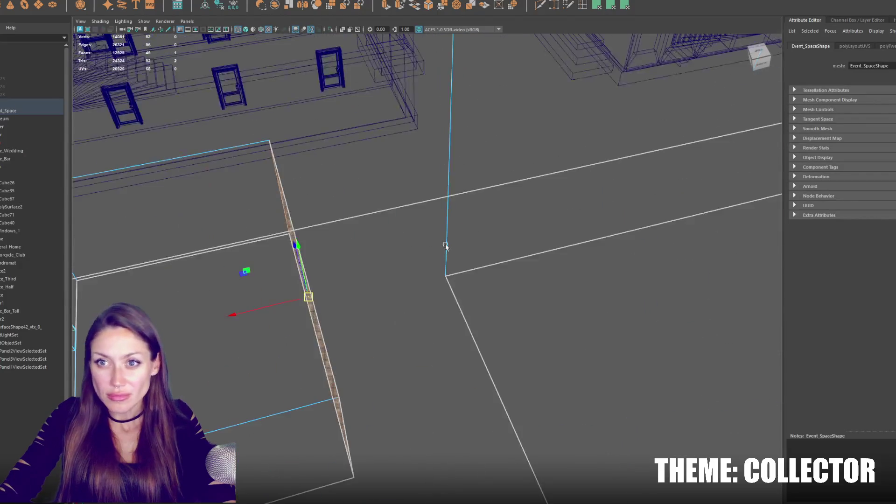
key(ctrl+e)
Step: Test-extrude the wall face into a thin sliver, then undo back to the original wall face
mouse_move(259, 309)
mouse_down()
mouse_move(368, 300)
mouse_move(357, 304)
mouse_up()
drag(357, 301, 248, 312)
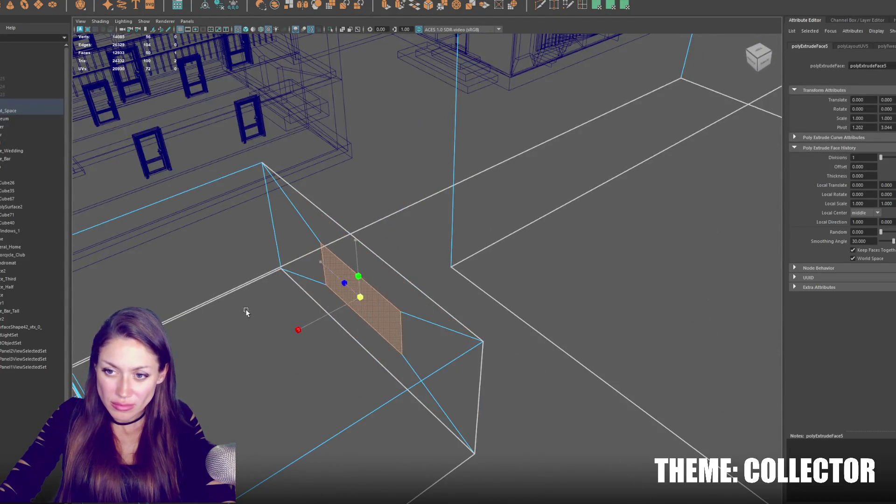
mouse_move(334, 274)
mouse_down()
mouse_move(371, 305)
mouse_move(304, 256)
mouse_move(319, 276)
mouse_move(309, 297)
mouse_move(375, 273)
mouse_up()
click(371, 304)
click(319, 270)
key(ctrl+e)
key(ctrl+z)
key(ctrl+z)
key(ctrl+z)
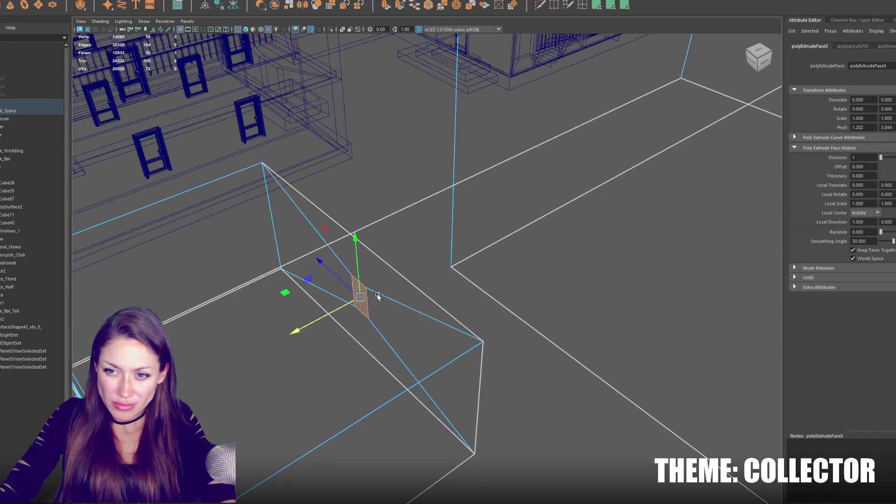
key(ctrl+z)
key(ctrl+z)
key(ctrl+z)
key(ctrl+z)
key(ctrl+z)
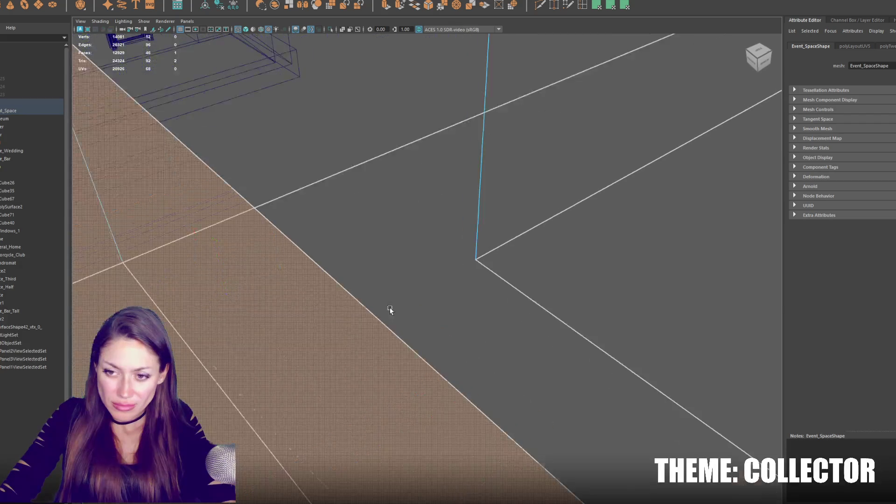
key(ctrl+z)
key(ctrl+z)
key(ctrl+z)
key(ctrl+z)
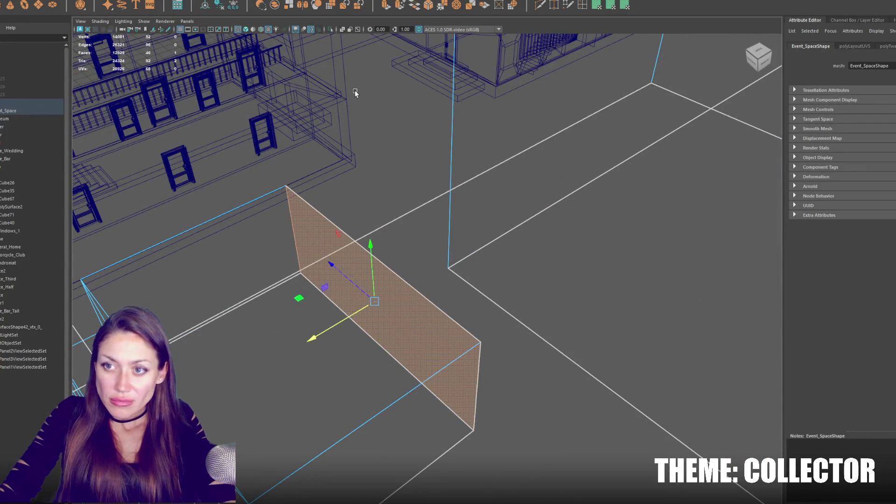
Step: Re-extrude the wall face, shrink it to a narrow opening, and push further extrusions outward
click(392, 10)
mouse_move(375, 301)
mouse_down()
mouse_move(353, 286)
mouse_move(382, 310)
mouse_up()
mouse_move(370, 246)
mouse_down()
mouse_move(363, 295)
mouse_move(408, 358)
mouse_move(432, 358)
mouse_up()
key(w)
click(387, 6)
key(w)
key(ctrl+e)
key(w)
mouse_move(389, 325)
mouse_down()
mouse_move(218, 153)
mouse_move(211, 132)
mouse_up()
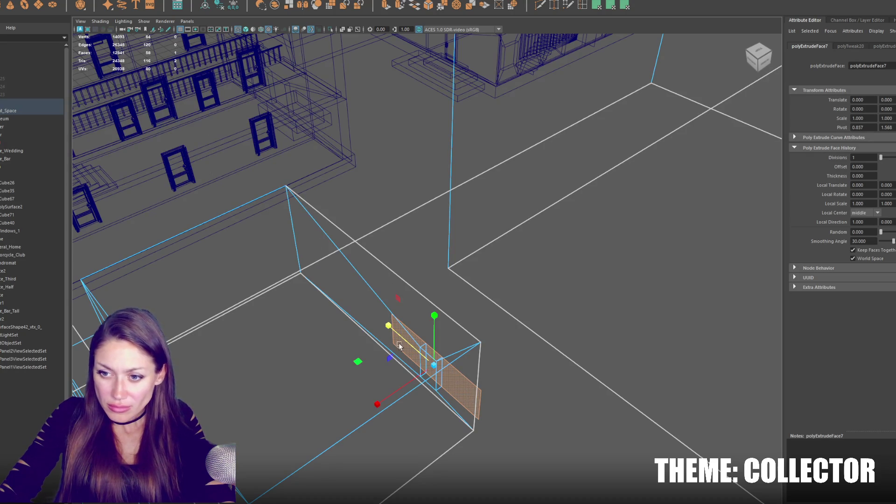
mouse_move(401, 389)
mouse_down()
mouse_move(451, 363)
mouse_move(420, 364)
mouse_move(383, 277)
mouse_move(354, 242)
mouse_move(273, 189)
mouse_move(240, 72)
mouse_up()
Step: Nudge the passage's front face, then shift its thin vertical face along X and lower it
click(372, 250)
click(350, 252)
click(312, 351)
mouse_move(312, 351)
mouse_down()
mouse_move(451, 287)
mouse_move(387, 435)
mouse_move(442, 426)
mouse_move(458, 306)
mouse_move(566, 365)
mouse_up()
scroll(474, 332, up, 5)
click(607, 410)
mouse_move(607, 410)
mouse_down()
mouse_move(265, 365)
mouse_move(274, 332)
mouse_move(220, 336)
mouse_move(309, 306)
mouse_up()
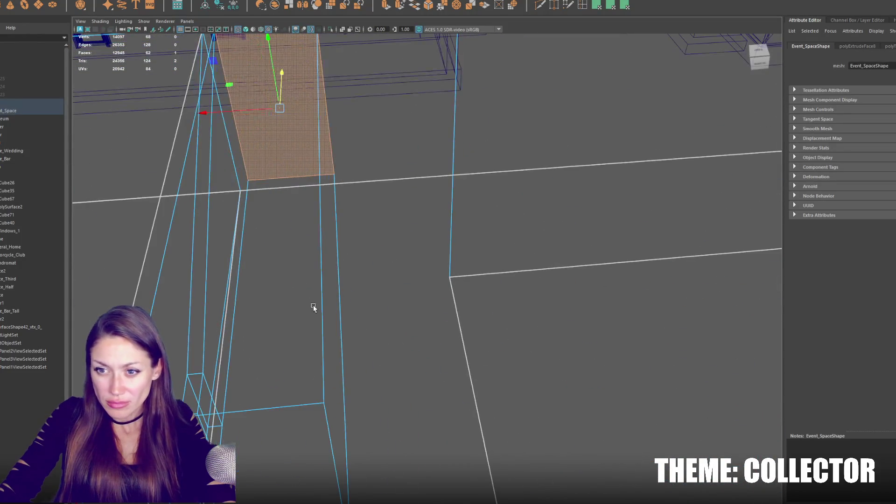
click(331, 312)
mouse_move(298, 250)
mouse_down()
mouse_move(352, 257)
mouse_move(305, 267)
mouse_move(360, 329)
mouse_move(287, 345)
mouse_move(303, 422)
mouse_move(411, 406)
mouse_move(514, 296)
mouse_move(418, 299)
mouse_up()
mouse_move(301, 156)
mouse_down()
mouse_move(296, 240)
mouse_move(317, 210)
mouse_move(377, 184)
mouse_move(397, 154)
mouse_move(385, 158)
mouse_move(378, 188)
mouse_move(338, 226)
mouse_move(376, 242)
mouse_move(353, 243)
mouse_move(376, 227)
mouse_move(364, 202)
mouse_move(385, 232)
mouse_move(383, 282)
mouse_move(377, 196)
mouse_move(411, 209)
mouse_up()
drag(316, 269, 338, 277)
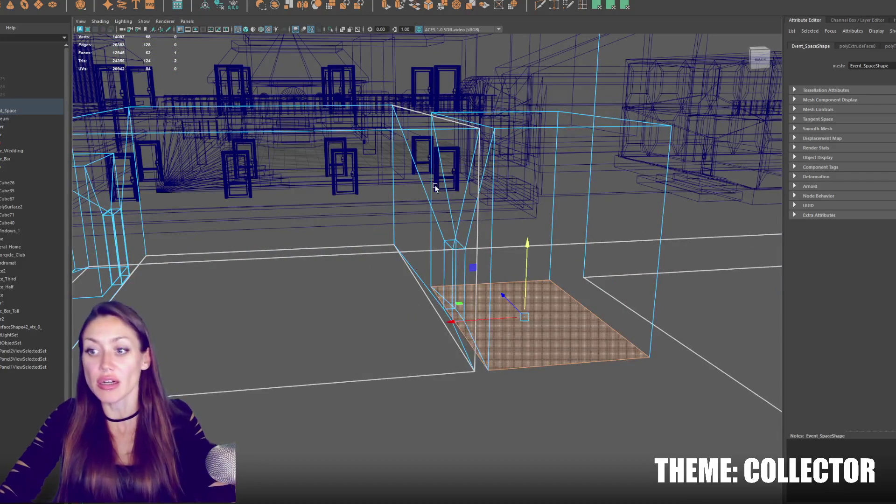
Step: Apply a planar UV projection to the selected room floor face
scroll(429, 244, up, 3)
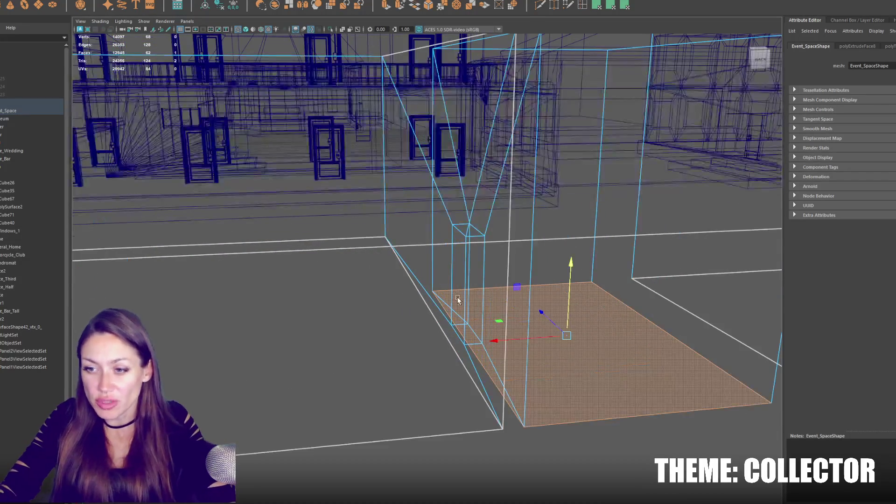
click(271, 0)
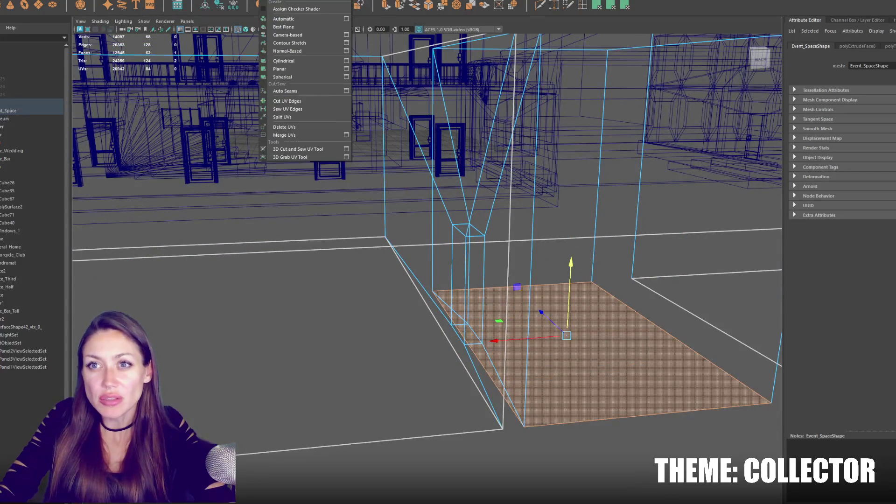
click(558, 5)
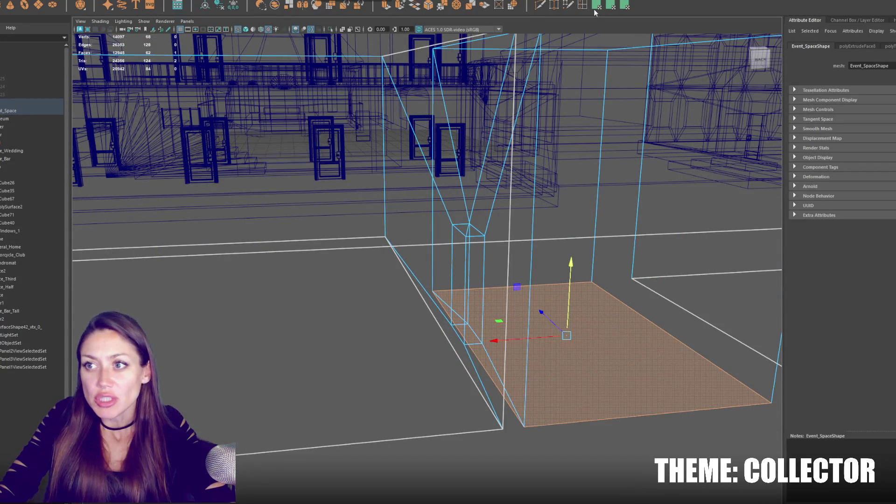
click(609, 6)
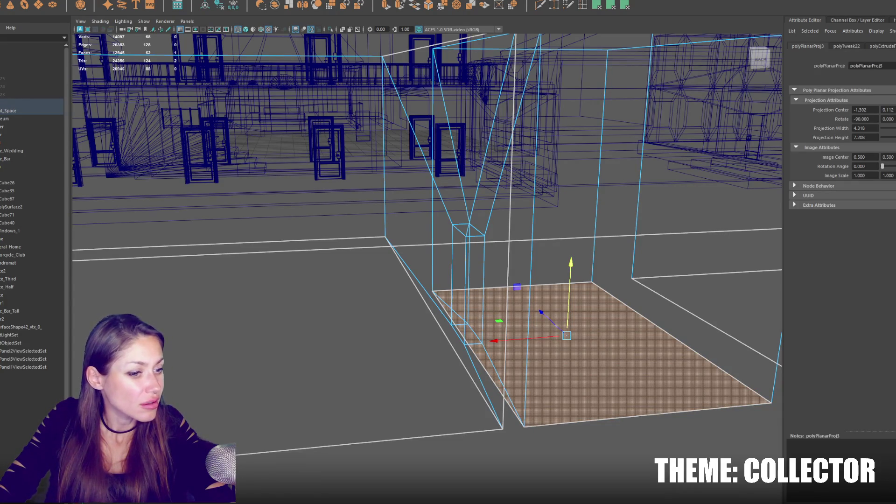
Step: Give the small doorway floor face its own planar projection, then orbit out around the building
mouse_move(466, 343)
mouse_down()
mouse_move(515, 357)
mouse_move(655, 355)
mouse_move(634, 342)
mouse_move(669, 351)
mouse_up()
click(667, 387)
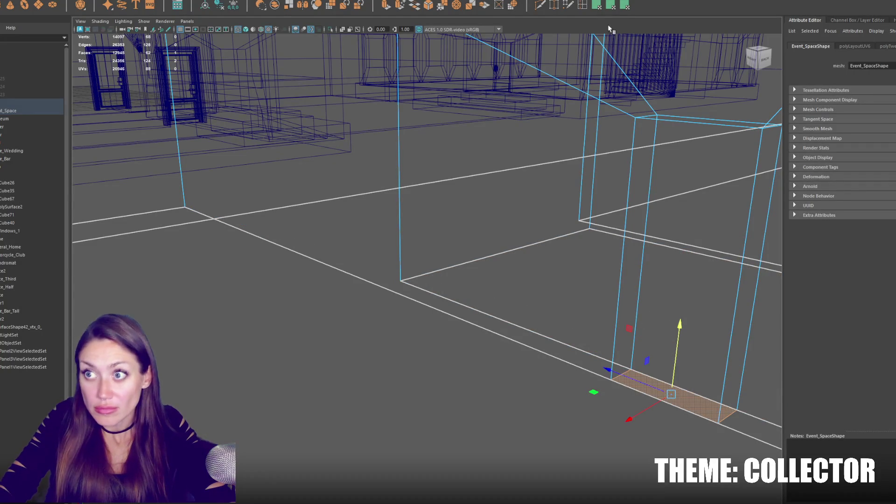
key(g)
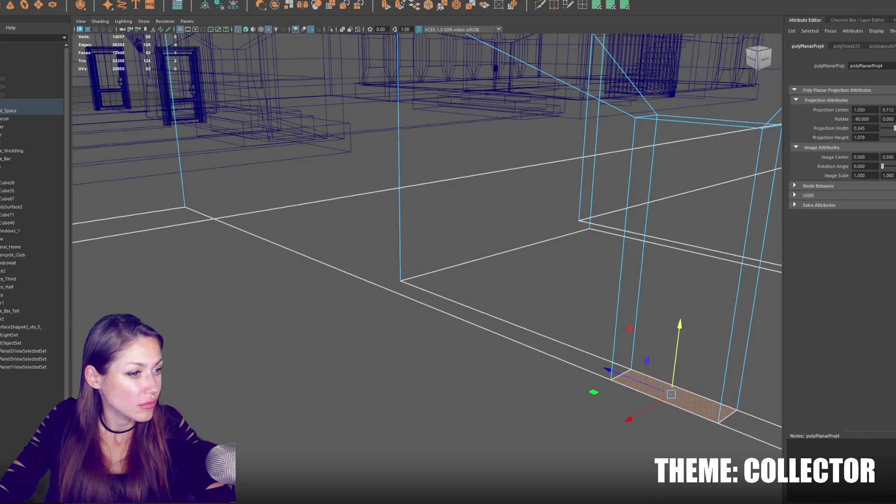
drag(290, 262, 320, 255)
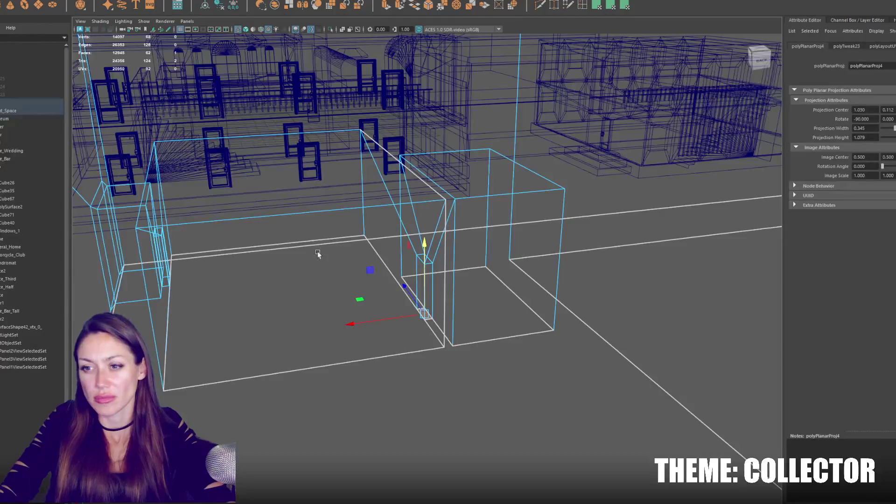
mouse_move(260, 230)
mouse_down()
mouse_move(352, 232)
mouse_move(257, 234)
mouse_move(333, 318)
mouse_up()
mouse_move(176, 288)
mouse_down()
mouse_move(325, 321)
mouse_move(352, 290)
mouse_up()
click(346, 270)
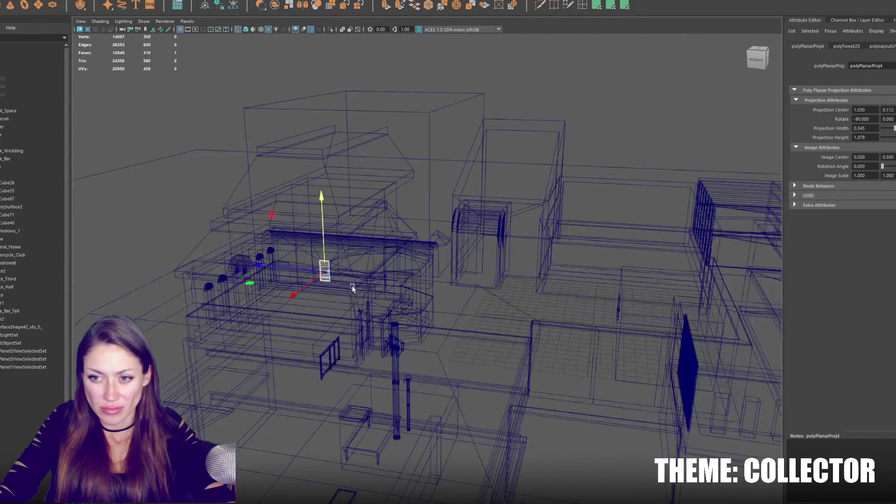
Step: Reposition Door2, sliding it along X, lowering it and pushing it back toward the wall
click(322, 267)
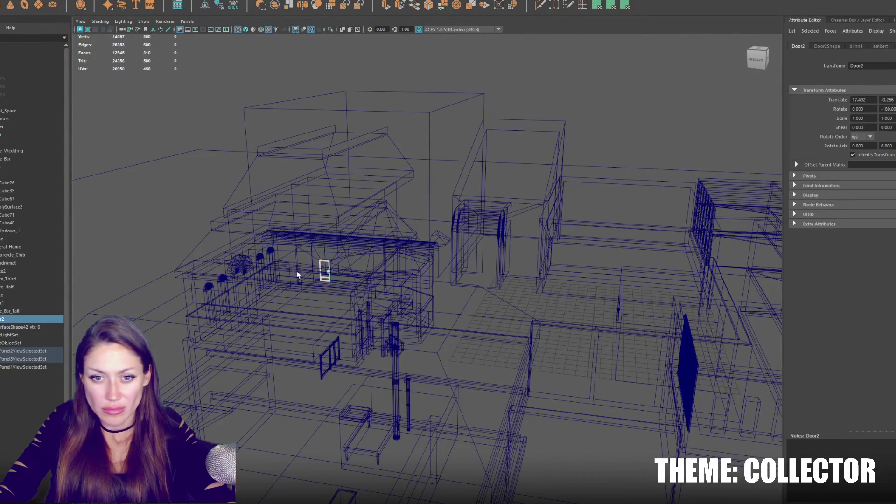
drag(327, 308, 467, 322)
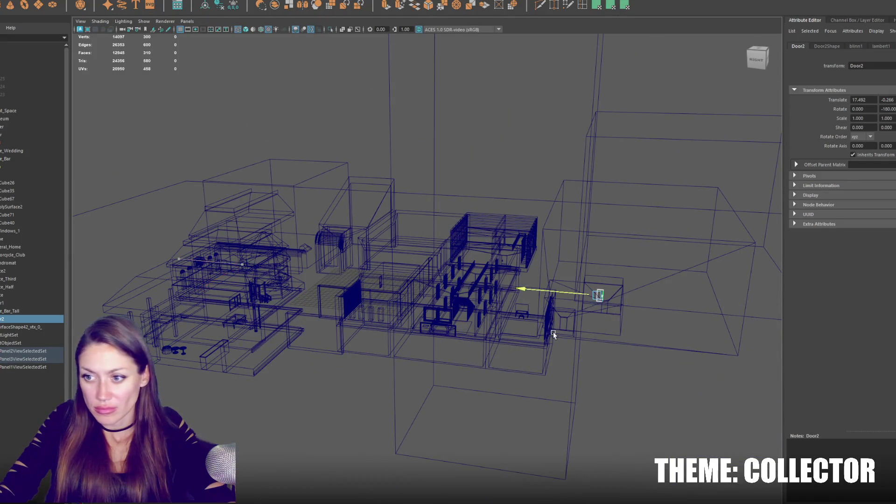
drag(594, 333, 596, 327)
key(f)
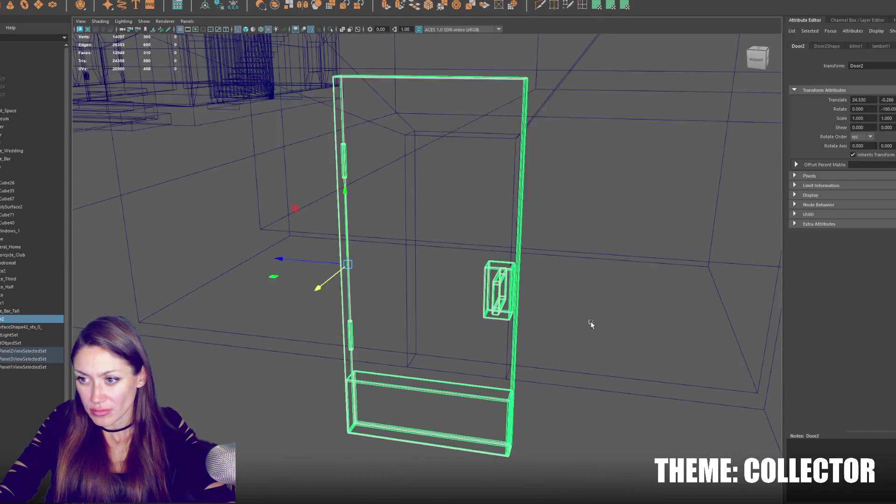
key(6)
mouse_move(345, 219)
mouse_down()
mouse_move(387, 280)
mouse_move(426, 309)
mouse_up()
drag(354, 364, 468, 268)
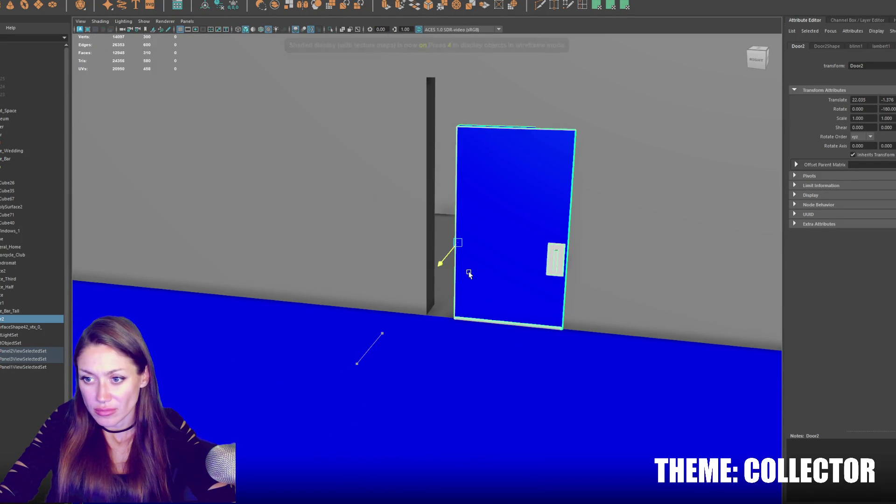
Step: Assign the checker material to the Event_Space wall face beside the door
click(441, 308)
right_click(443, 280)
click(443, 302)
click(443, 248)
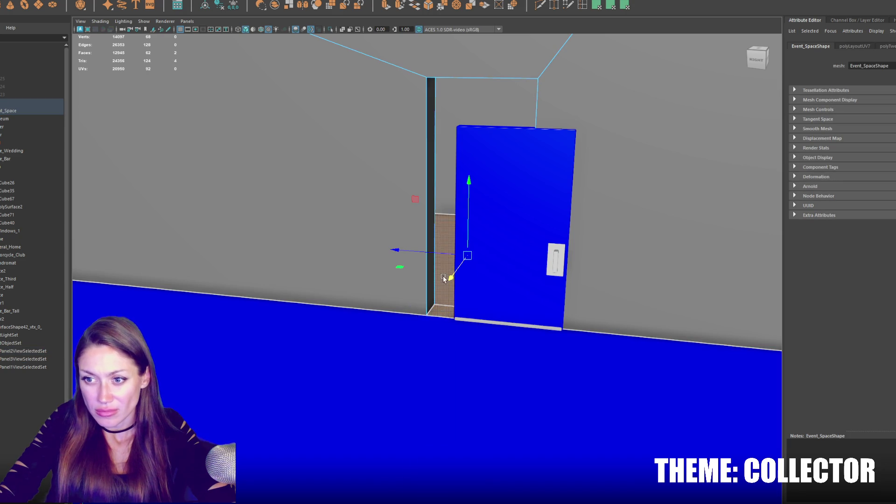
right_click(441, 260)
mouse_move(457, 483)
click(502, 465)
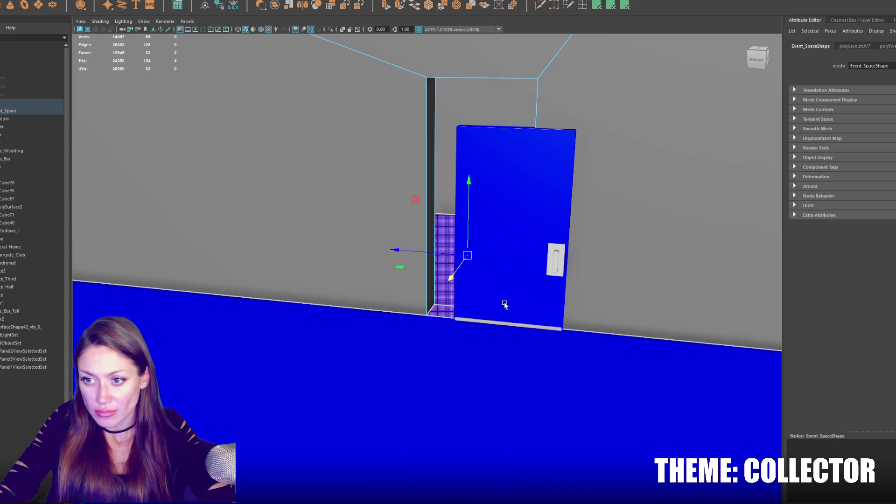
Step: Slide the door left toward the wall edge and view it straight on
click(518, 228)
mouse_move(438, 244)
mouse_down()
mouse_move(406, 242)
mouse_move(412, 253)
mouse_up()
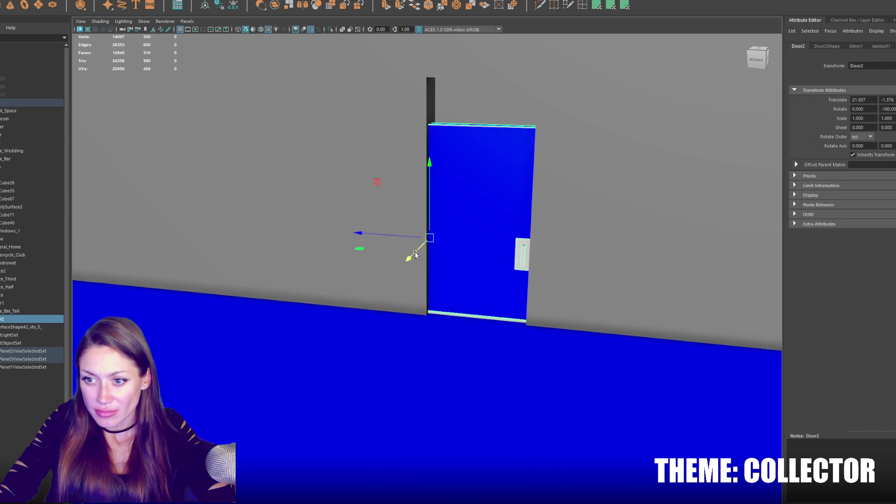
scroll(420, 270, up, 3)
mouse_move(330, 279)
mouse_down()
mouse_move(349, 258)
mouse_move(344, 183)
mouse_up()
scroll(371, 266, down, 3)
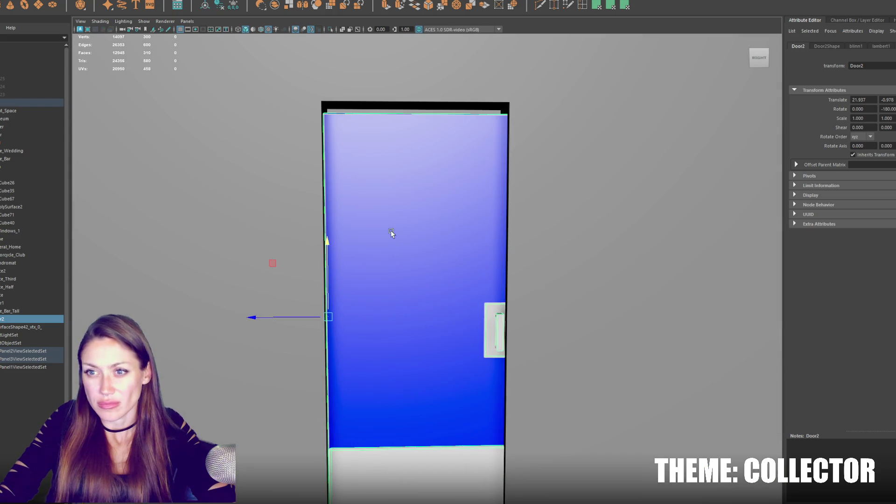
Step: In wireframe, lower the doorway's top edge and shift its right edge to widen the opening
click(516, 176)
right_click(530, 159)
key(4)
drag(516, 130, 329, 168)
drag(412, 129, 415, 137)
drag(489, 390, 489, 390)
drag(463, 307, 472, 310)
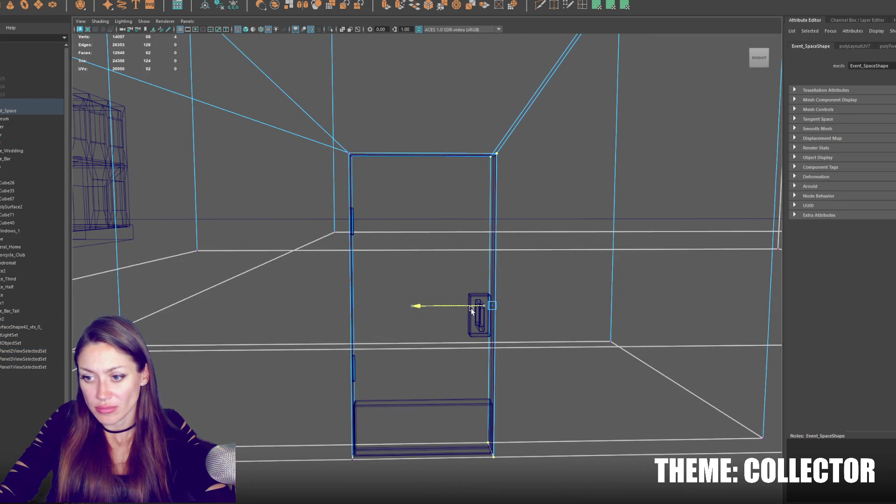
key(6)
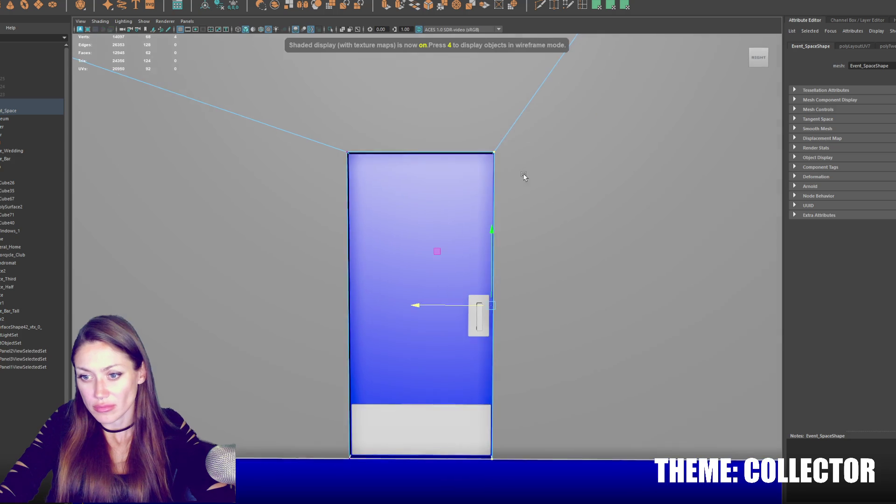
key(F8)
Step: Delete the door and parent the polySurfaceShape42_vtx_0_ geometry under Event_Space
mouse_move(558, 190)
mouse_down()
mouse_move(552, 212)
mouse_move(624, 206)
mouse_move(513, 233)
mouse_up()
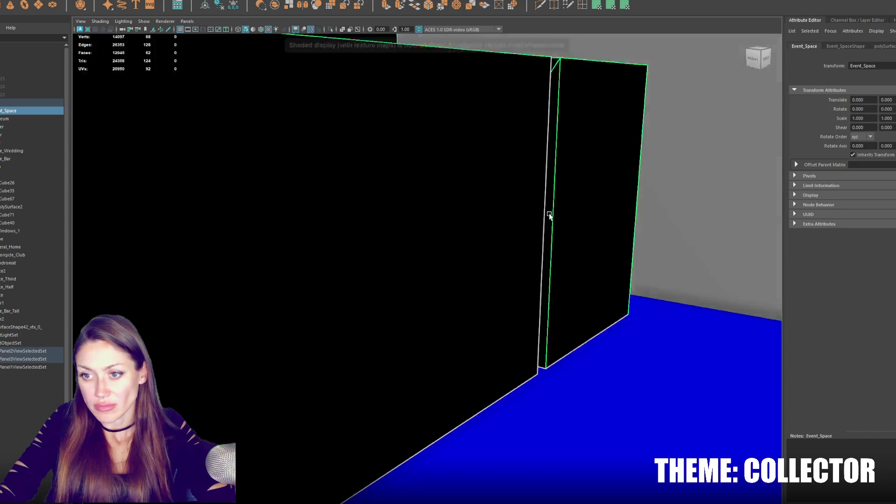
click(435, 285)
key(Delete)
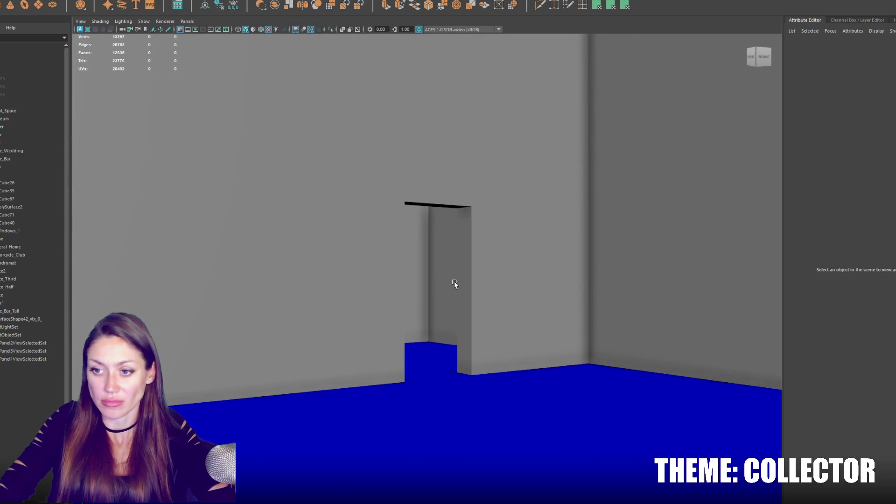
click(12, 319)
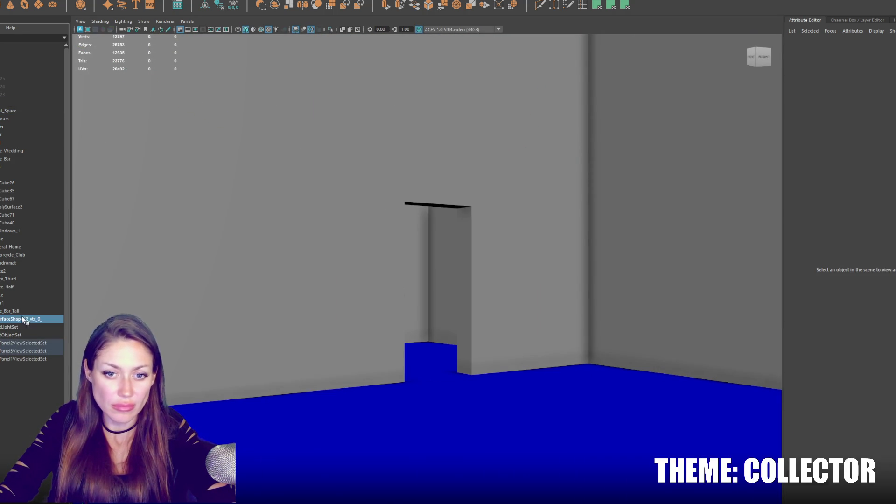
key(f)
drag(450, 301, 77, 322)
drag(2, 322, 1, 113)
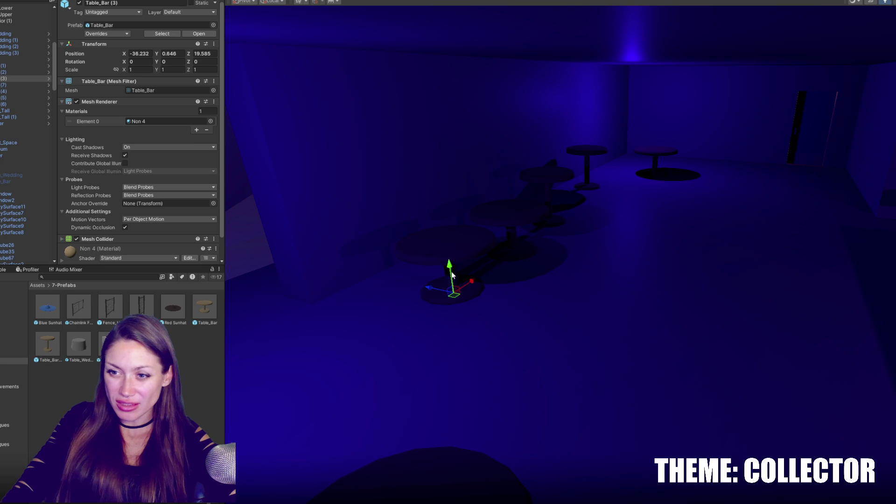
Step: Raise Table_Bar_Tall (1) up onto the floor and move it toward the back wall
click(560, 205)
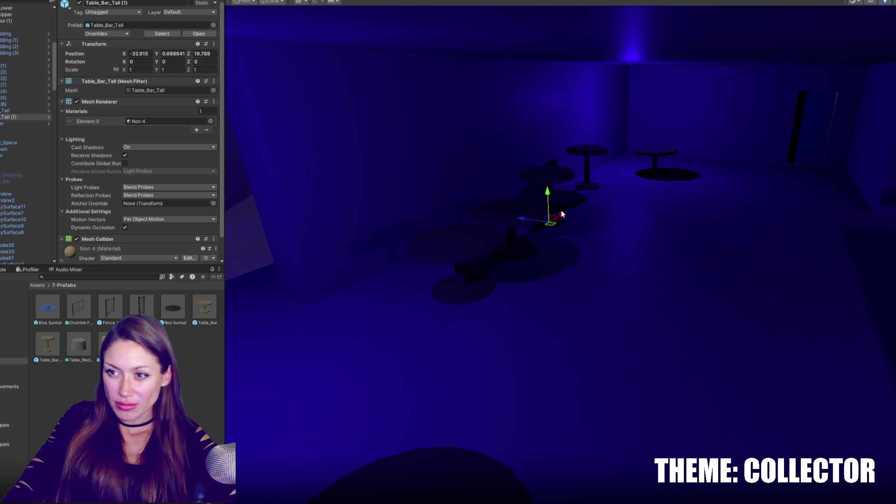
drag(547, 198, 561, 5)
key(f)
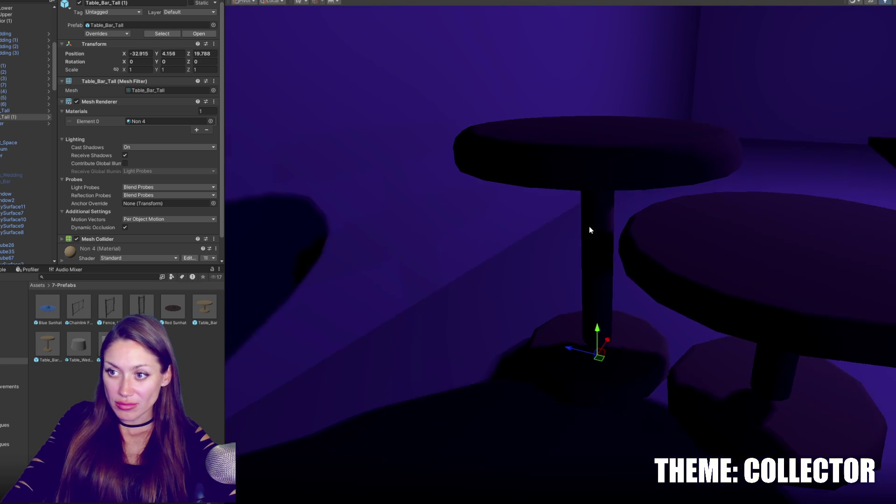
drag(596, 331, 592, 360)
scroll(592, 359, down, 10)
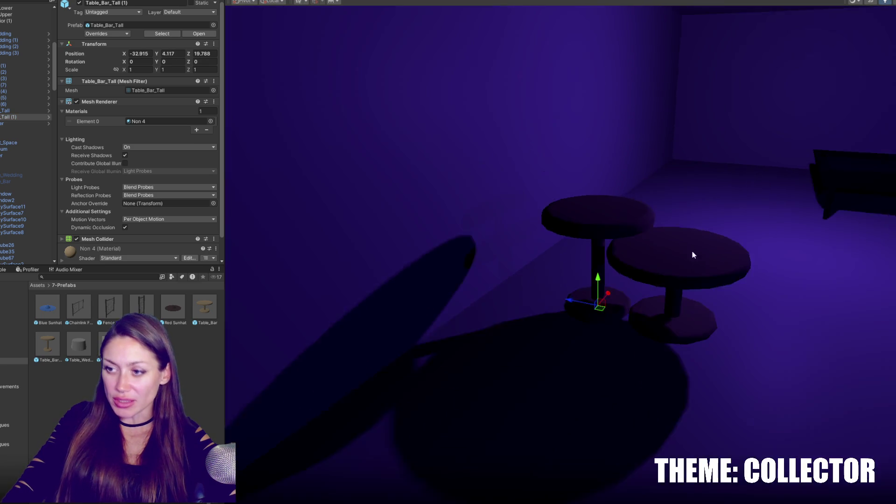
scroll(751, 268, down, 5)
scroll(468, 195, up, 2)
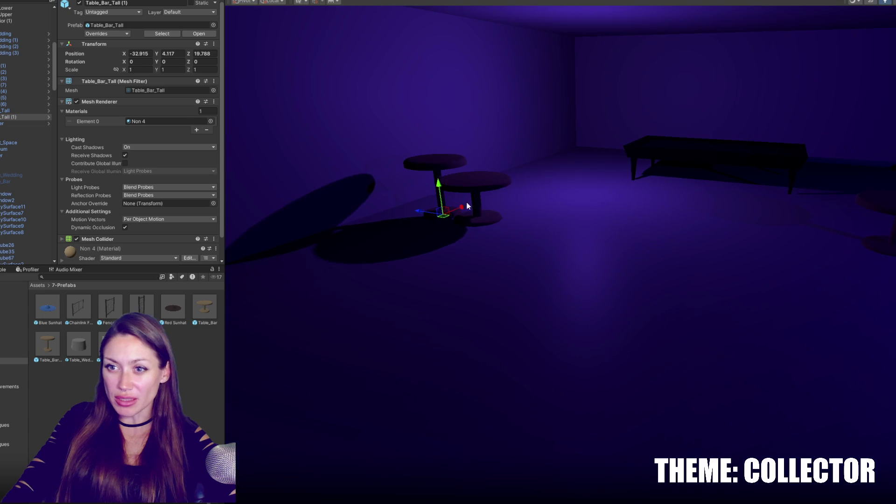
drag(459, 210, 583, 160)
Step: Duplicate the tall bar table three times, sliding each copy into place along X and Z
key(ctrl+d)
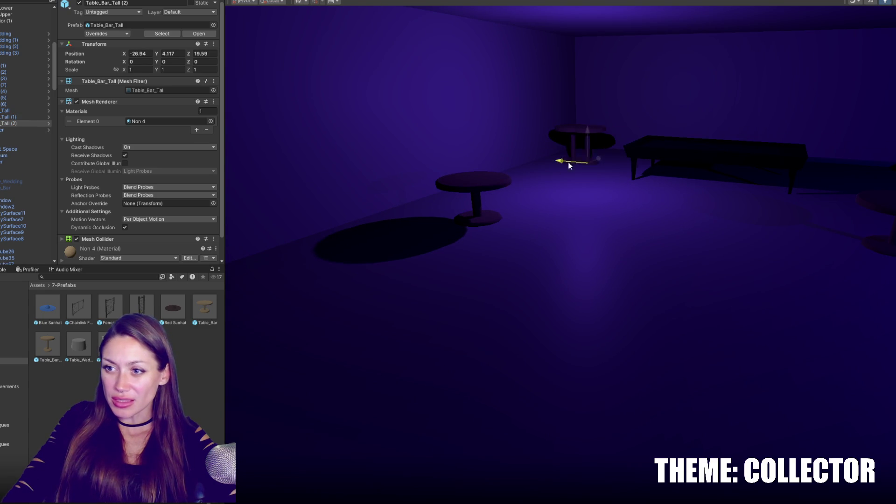
drag(824, 188, 815, 189)
key(f)
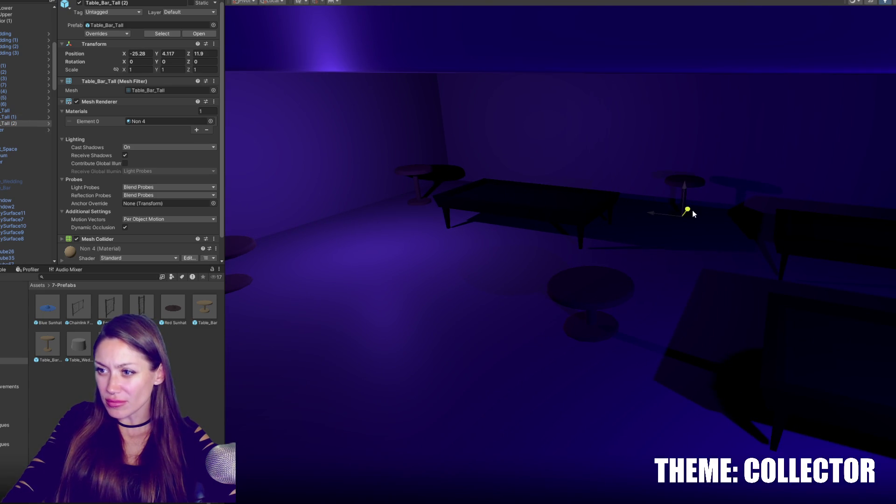
key(f)
key(ctrl+d)
drag(680, 269, 796, 294)
key(f)
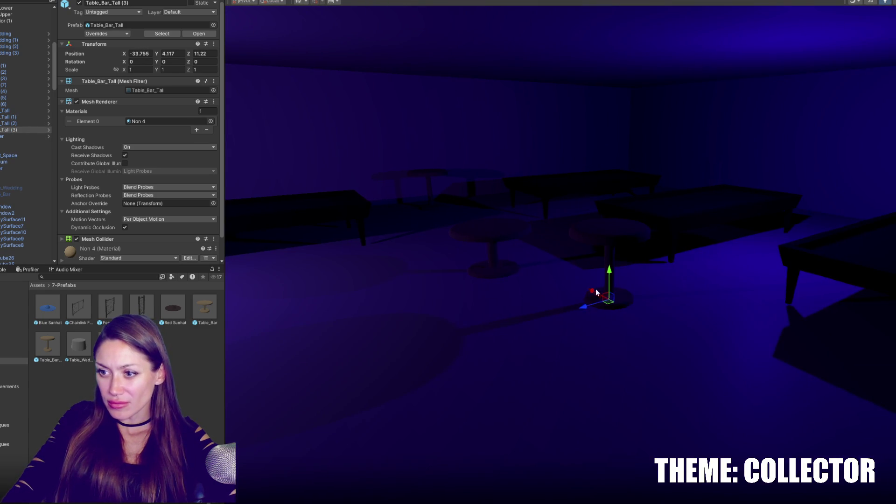
mouse_move(590, 308)
mouse_down()
mouse_move(775, 261)
mouse_move(795, 252)
mouse_move(826, 213)
mouse_up()
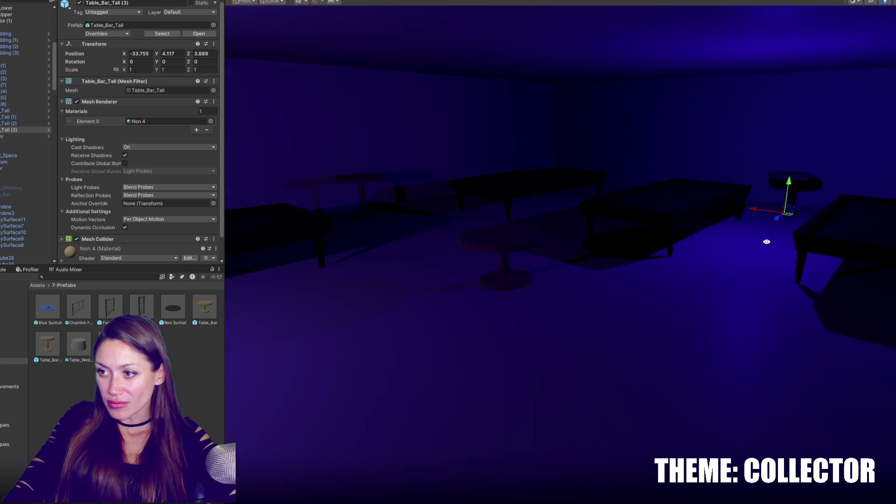
key(f)
key(ctrl+d)
drag(606, 203, 797, 211)
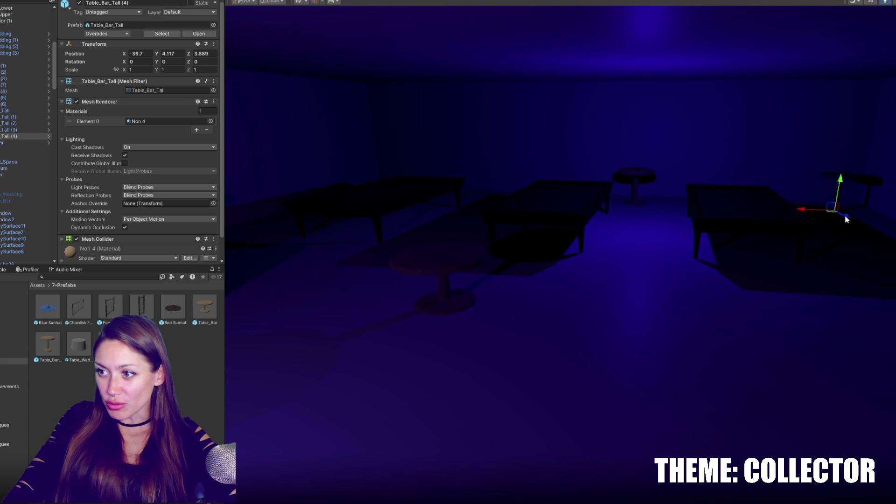
key(f)
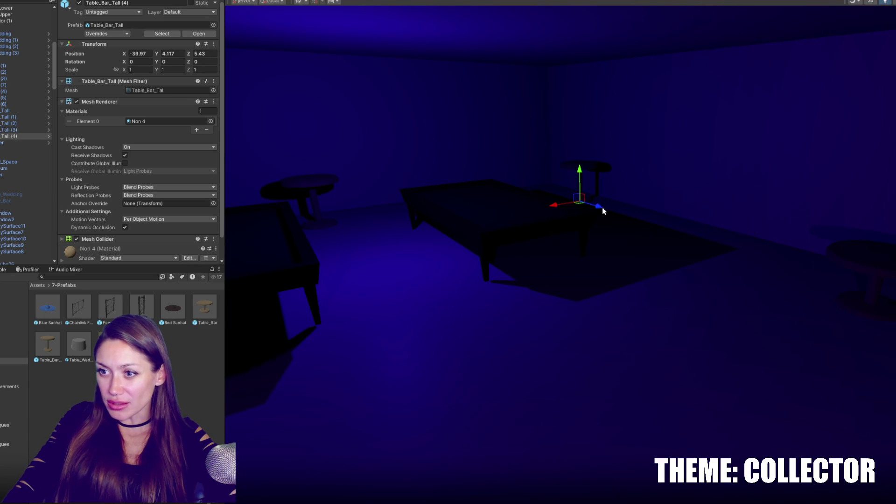
Step: Push Table_Bar (6) back to X -32.732, Z 17.38 beside another round table
mouse_move(648, 241)
mouse_down()
mouse_move(448, 208)
mouse_move(406, 146)
mouse_move(450, 178)
mouse_move(654, 210)
mouse_move(490, 225)
mouse_up()
click(720, 229)
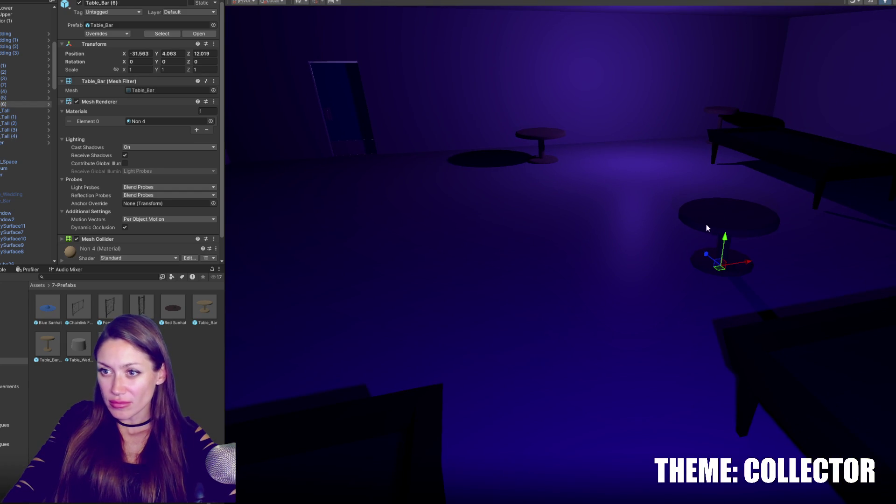
mouse_move(772, 259)
mouse_down()
mouse_move(652, 193)
mouse_move(698, 199)
mouse_move(562, 211)
mouse_move(604, 202)
mouse_move(582, 178)
mouse_move(630, 184)
mouse_up()
scroll(724, 233, up, 3)
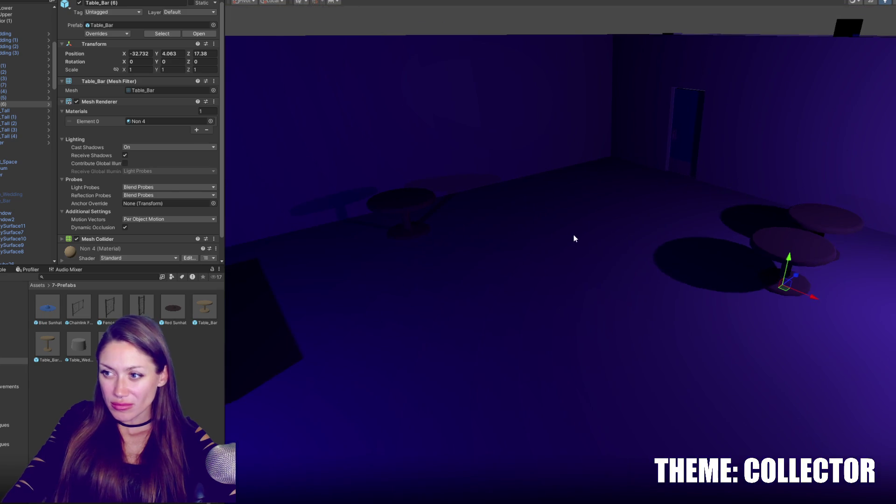
drag(793, 276, 802, 275)
click(780, 275)
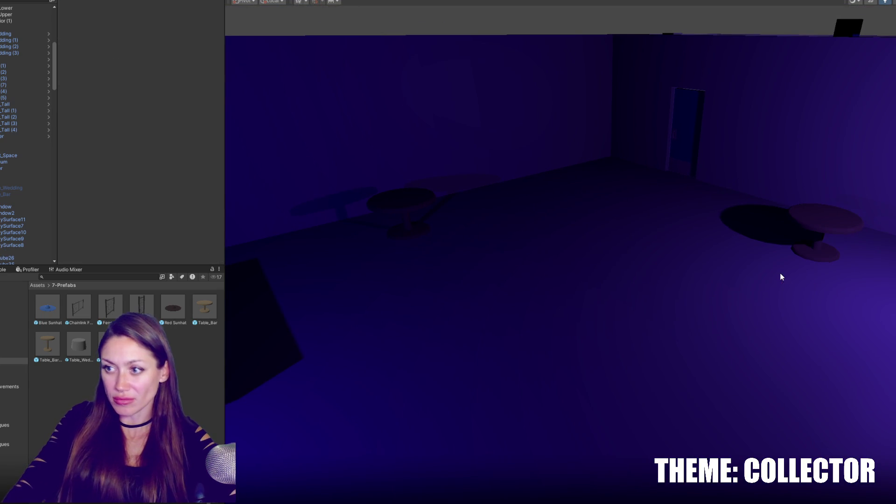
mouse_move(721, 202)
mouse_down()
mouse_move(544, 196)
mouse_move(724, 209)
mouse_move(462, 205)
mouse_up()
click(508, 192)
Step: Move Pool_table (4) toward the front of the room, to X 0.136, Z -0.422
drag(549, 189, 642, 167)
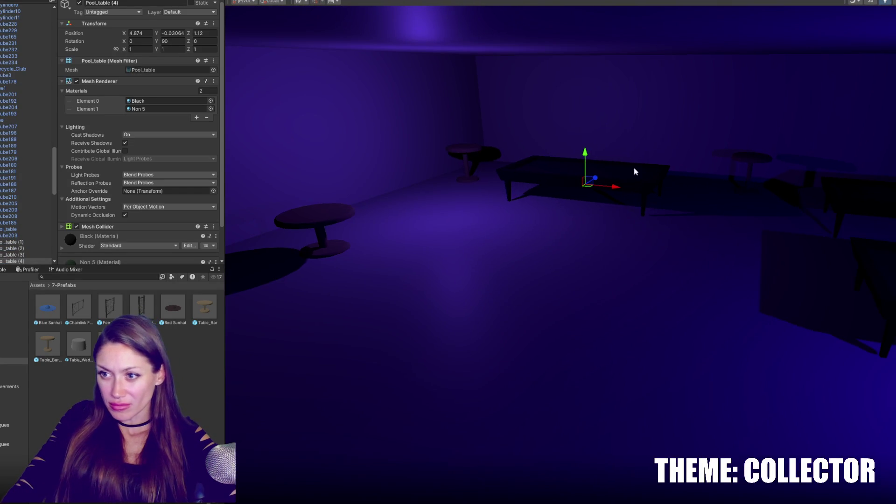
mouse_move(592, 184)
mouse_down()
mouse_move(524, 248)
mouse_move(597, 247)
mouse_up()
click(604, 185)
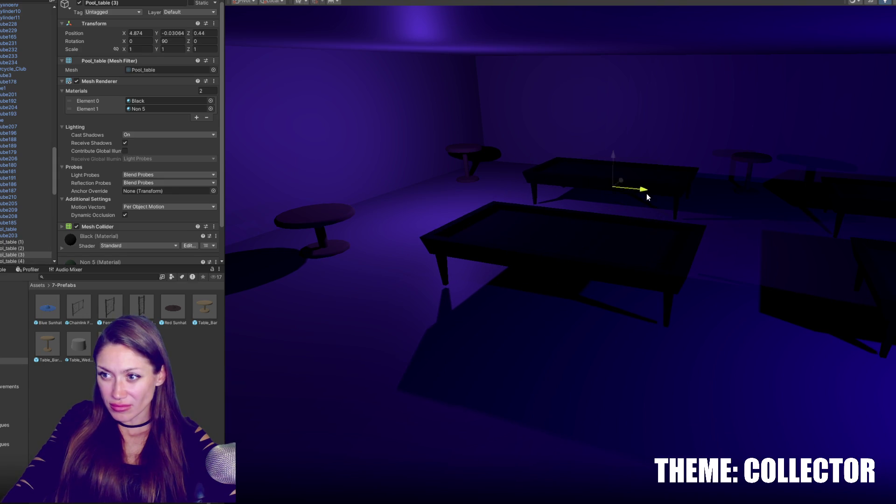
mouse_move(524, 190)
mouse_down()
mouse_move(494, 208)
mouse_move(617, 208)
mouse_move(666, 184)
mouse_move(475, 222)
mouse_move(586, 200)
mouse_move(560, 185)
mouse_move(568, 189)
mouse_move(470, 224)
mouse_move(395, 216)
mouse_move(706, 216)
mouse_move(624, 178)
mouse_up()
Step: Duplicate a round Table_Bar and pan across the pool tables
click(493, 209)
key(ctrl+d)
drag(710, 184, 601, 207)
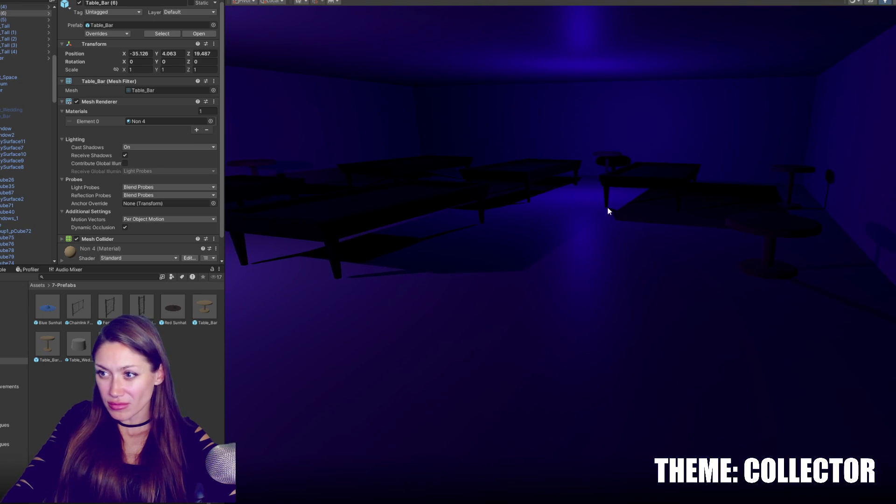
click(620, 180)
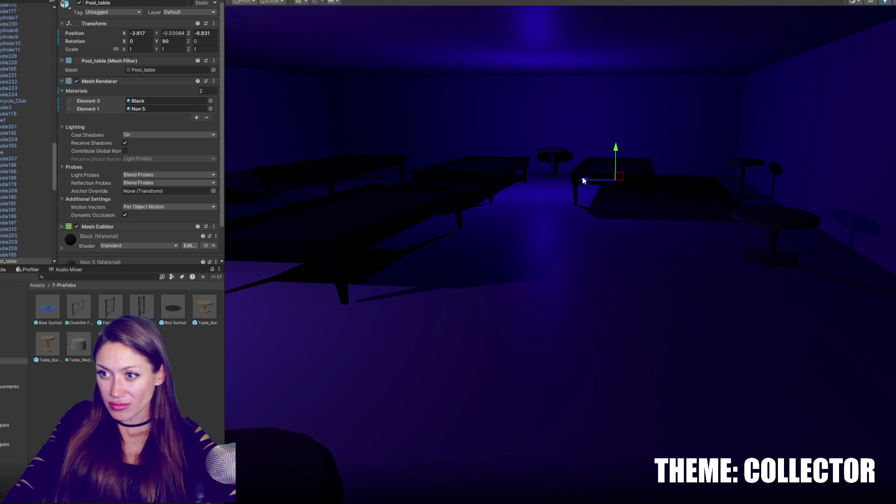
drag(614, 186, 732, 256)
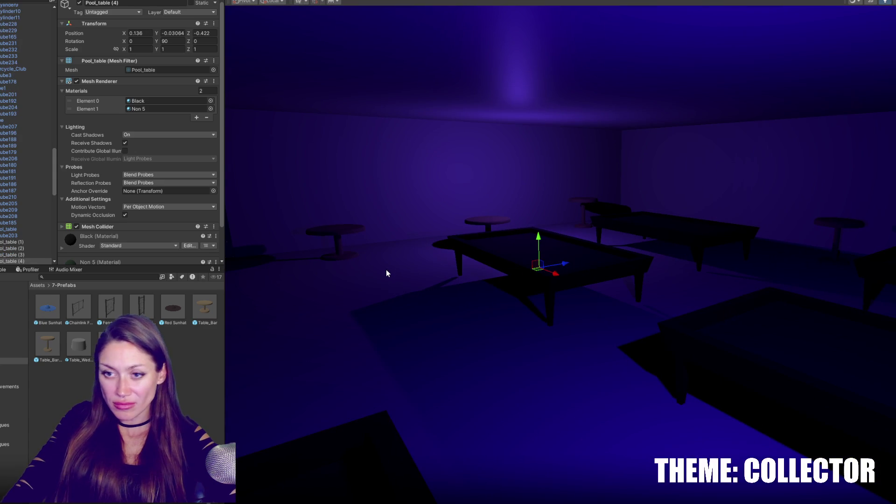
drag(356, 322, 510, 339)
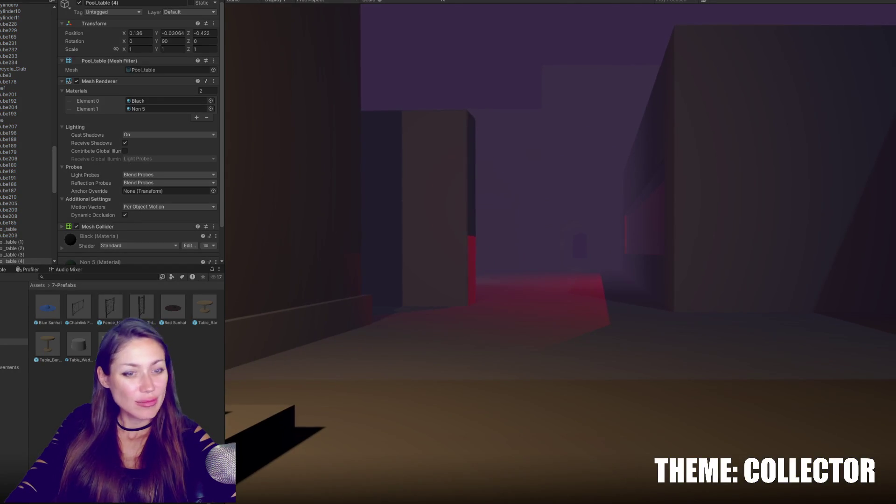
Step: Walk briefly down the alley, then pause and stop play mode
key(w)
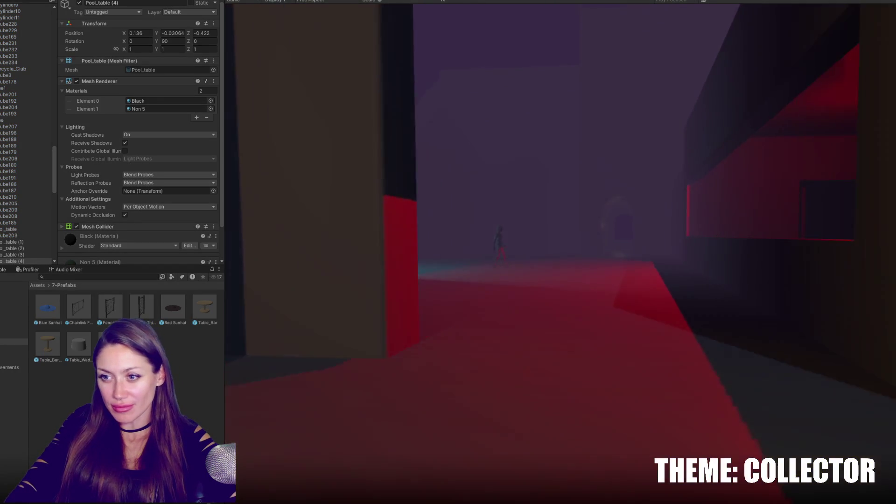
key(Escape)
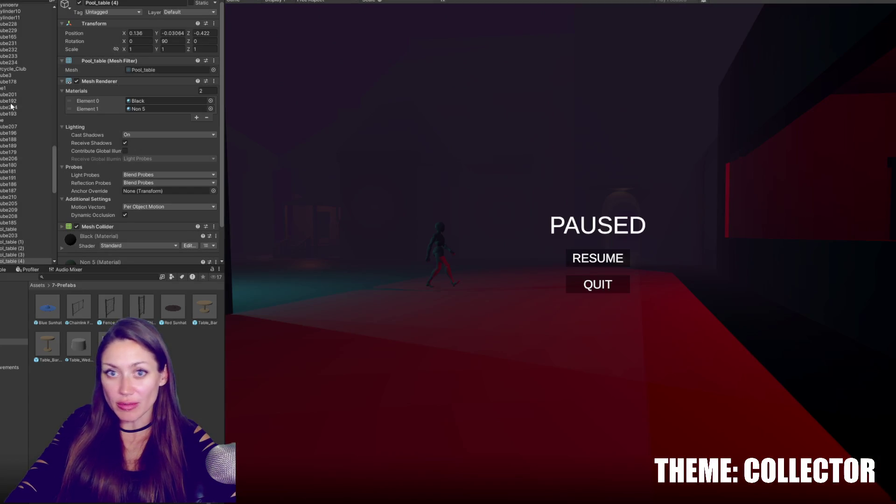
key(ctrl+p)
scroll(51, 141, up, 10)
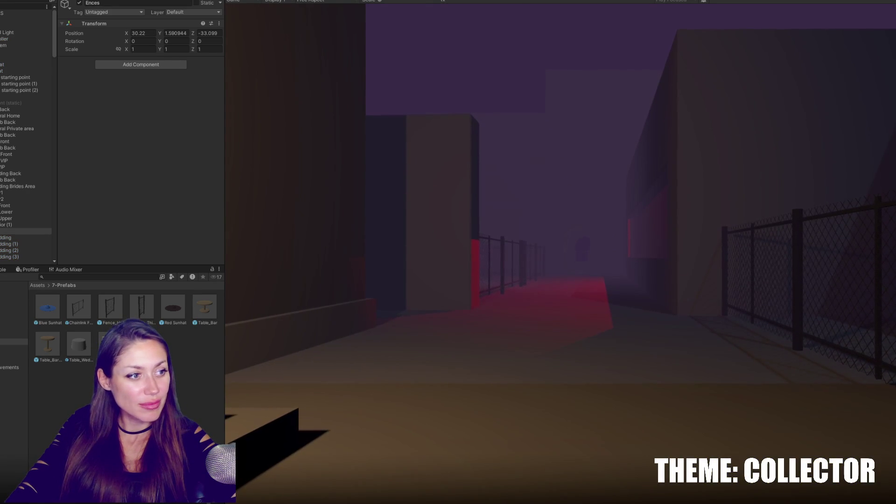
Step: Resume the play-test, walking past the fenced alley and purple corridor toward the red-lit door
click(489, 326)
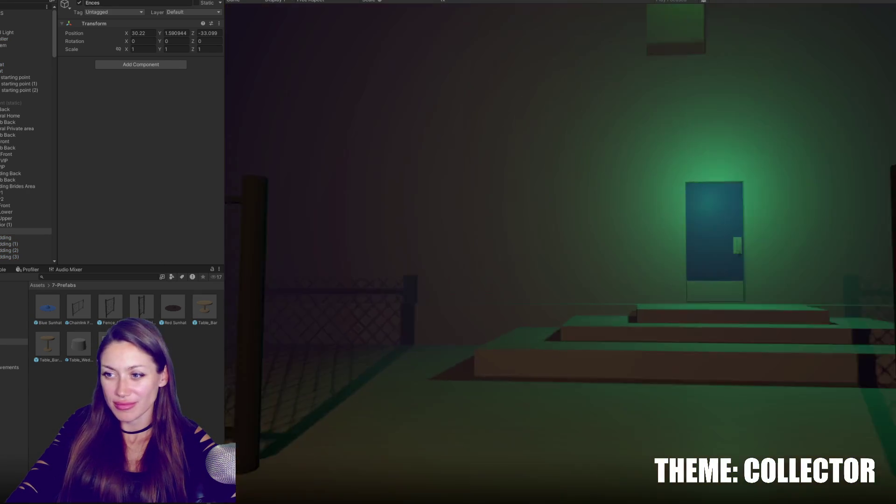
key(w)
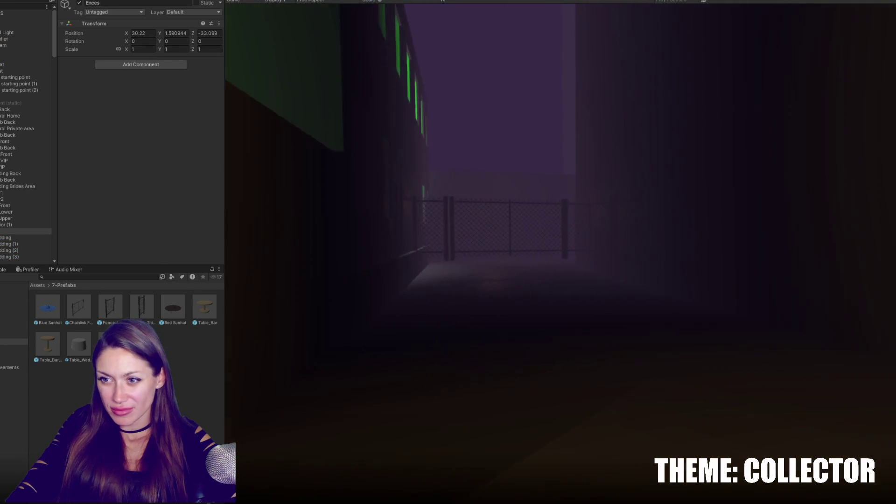
key(w)
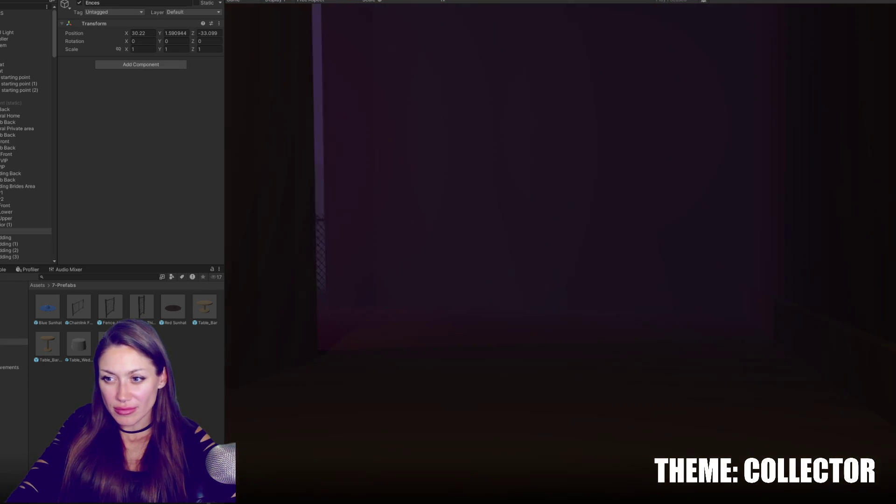
key(w)
key(w)
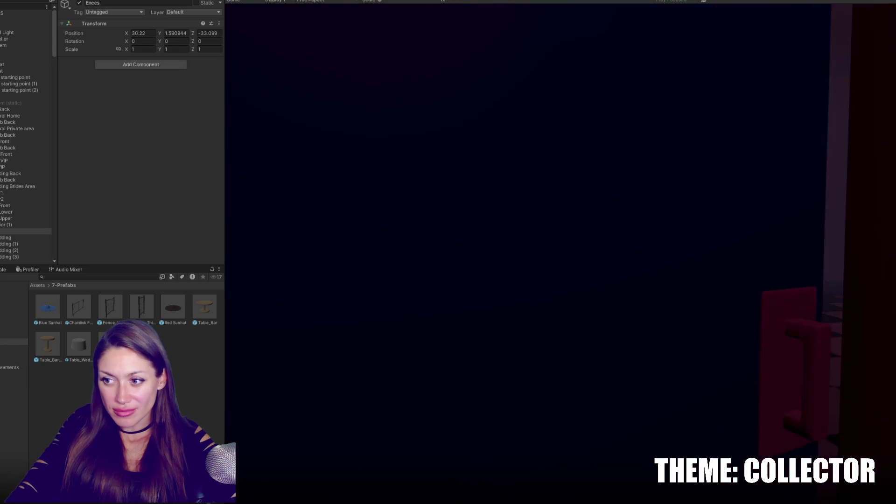
Step: Cross the checkered room and exit through the doorway past the chain-link fence
key(w)
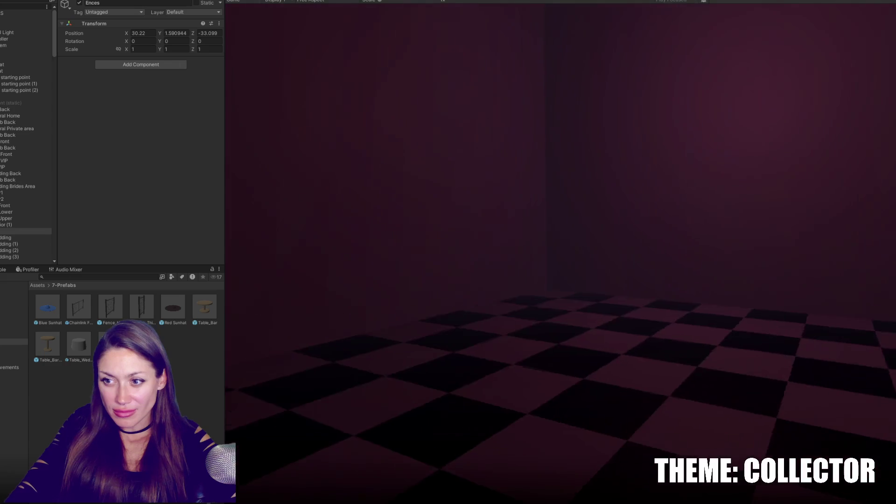
key(w)
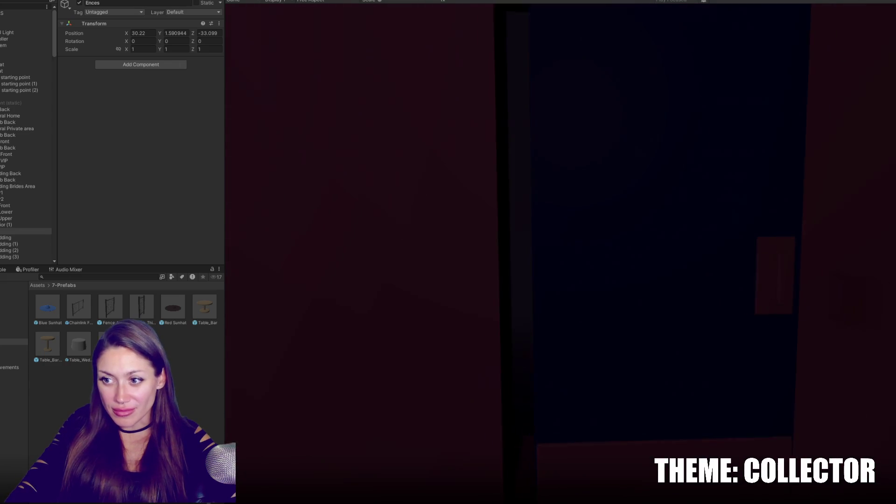
key(w)
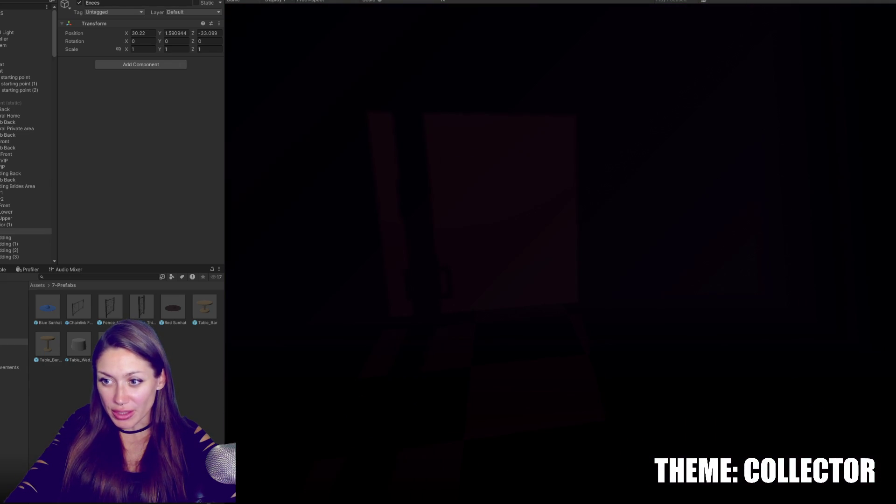
key(w)
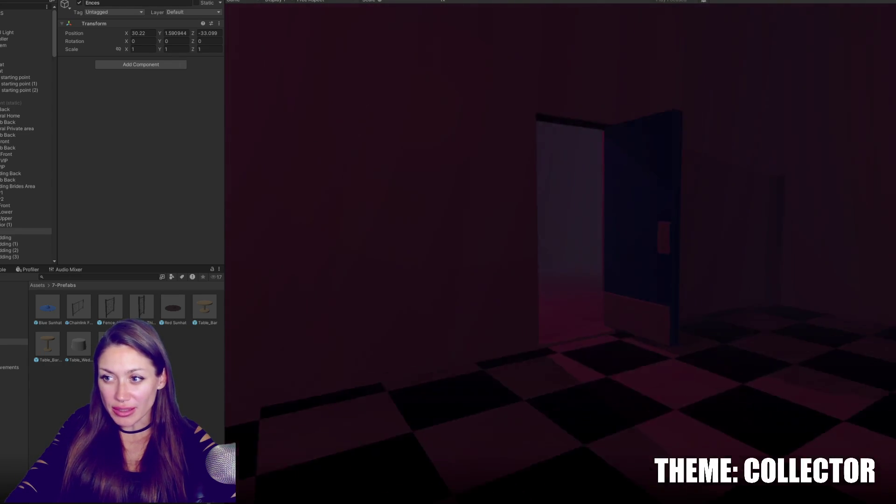
key(w)
key(w)
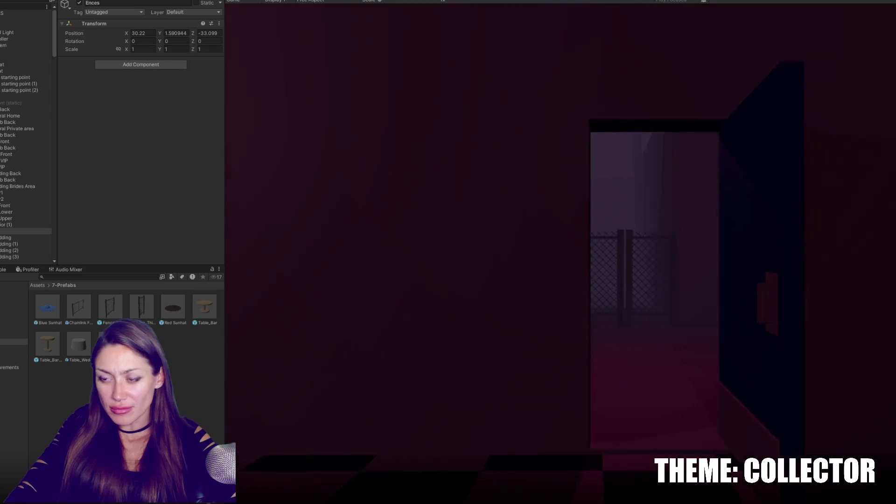
key(w)
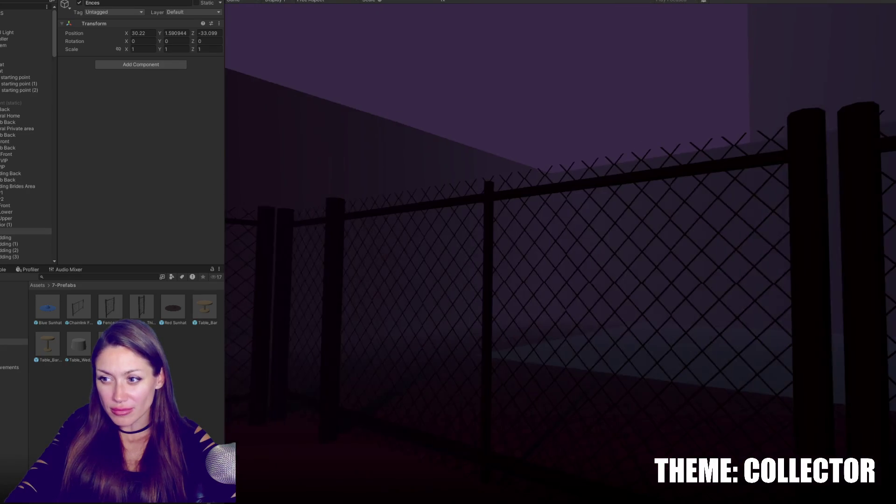
Step: Follow the purple corridor and red-lit fence walkway to the blue door, then turn back
key(w)
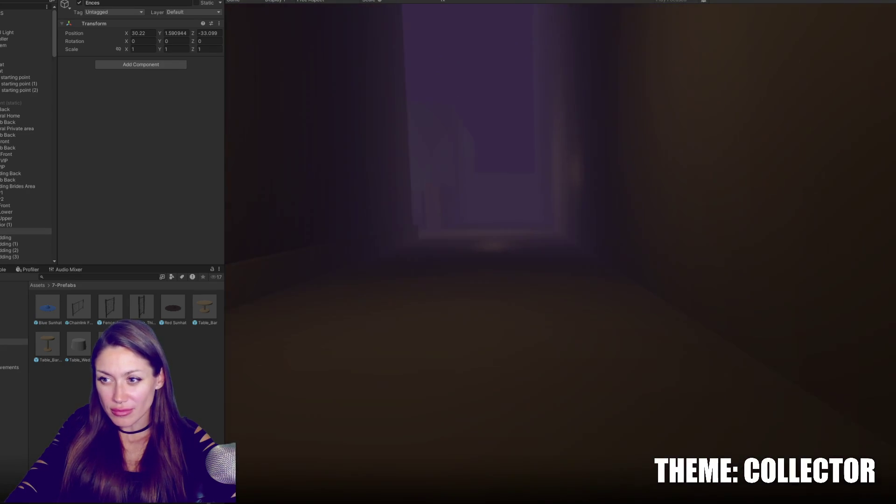
key(w)
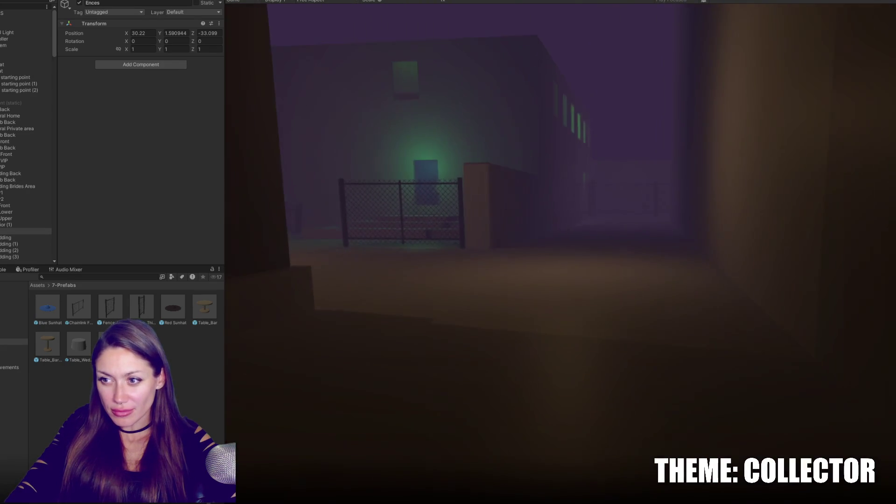
key(w)
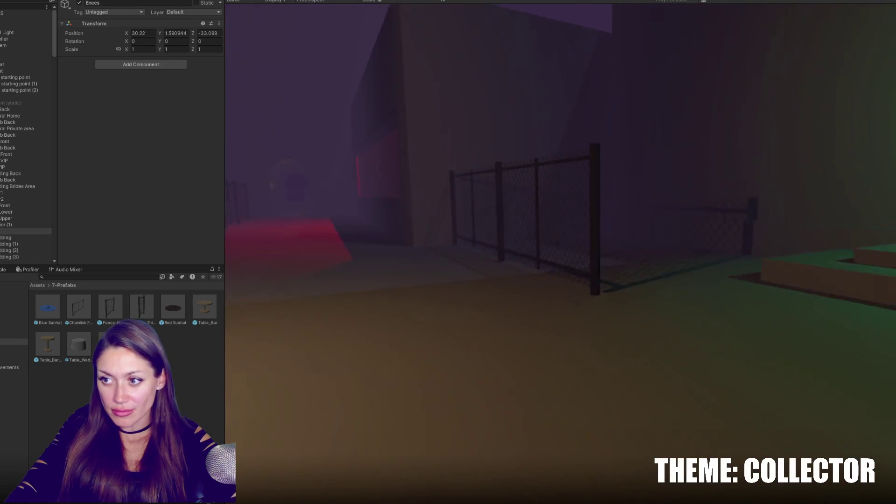
key(w)
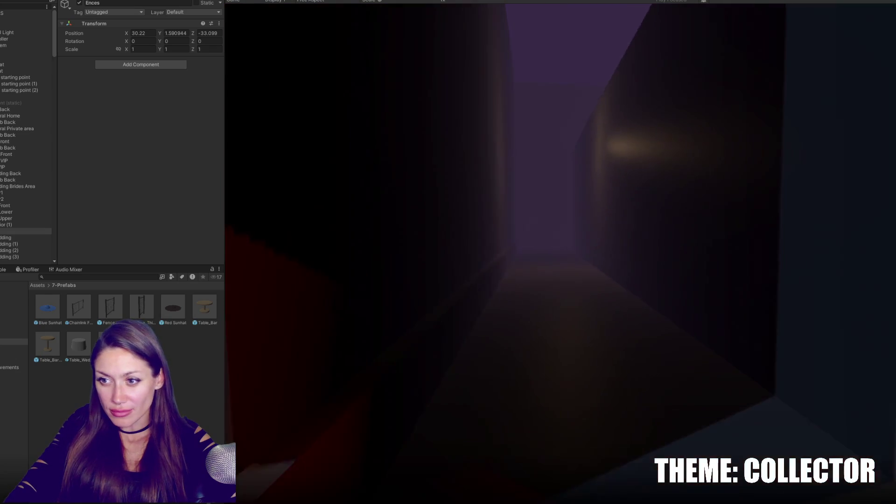
key(w)
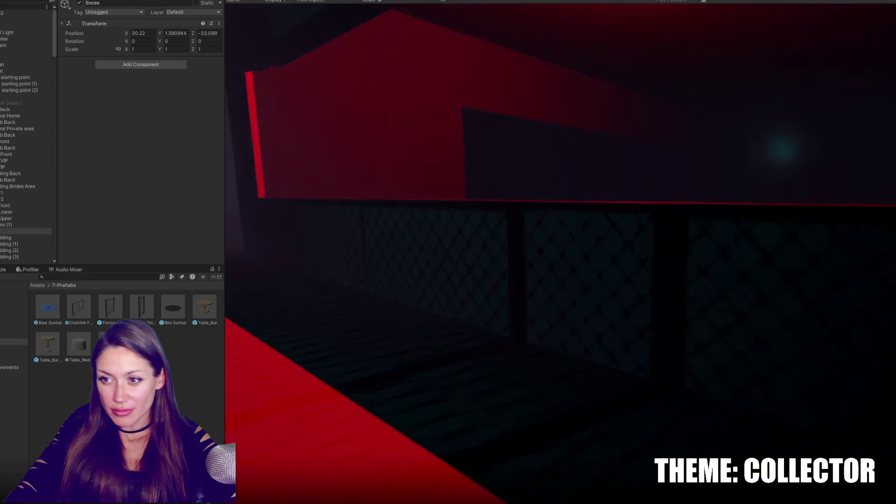
key(w)
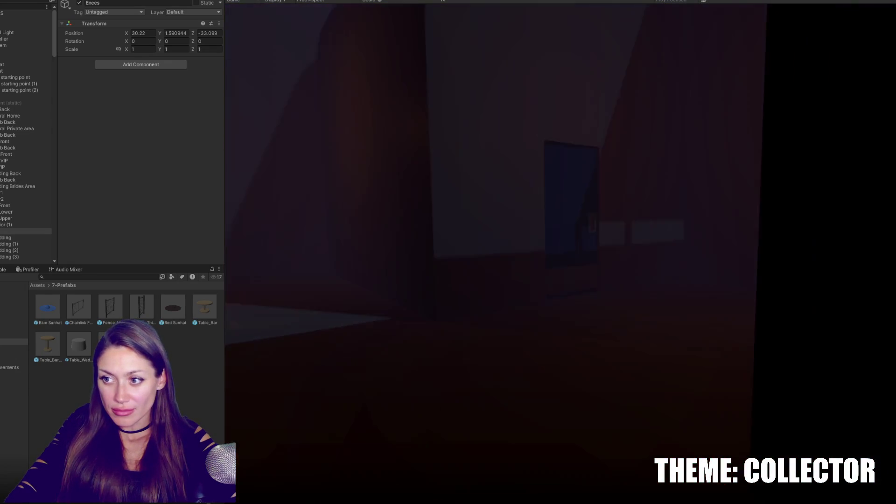
key(w)
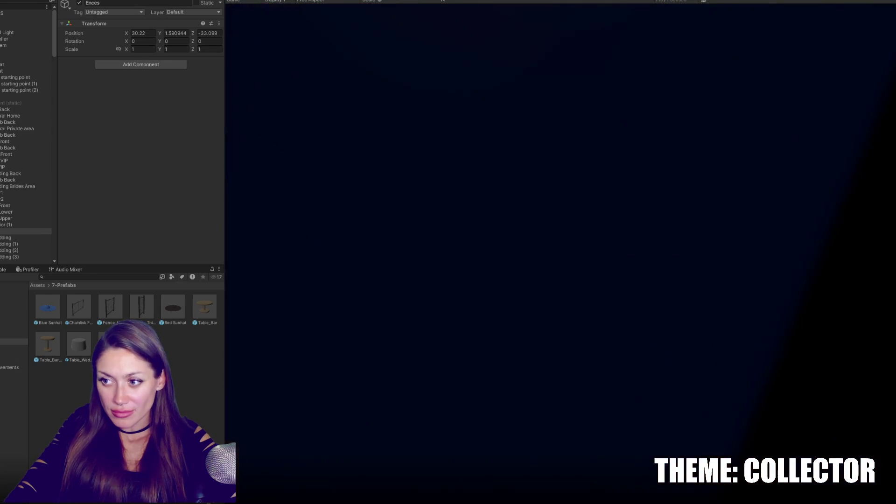
key(w)
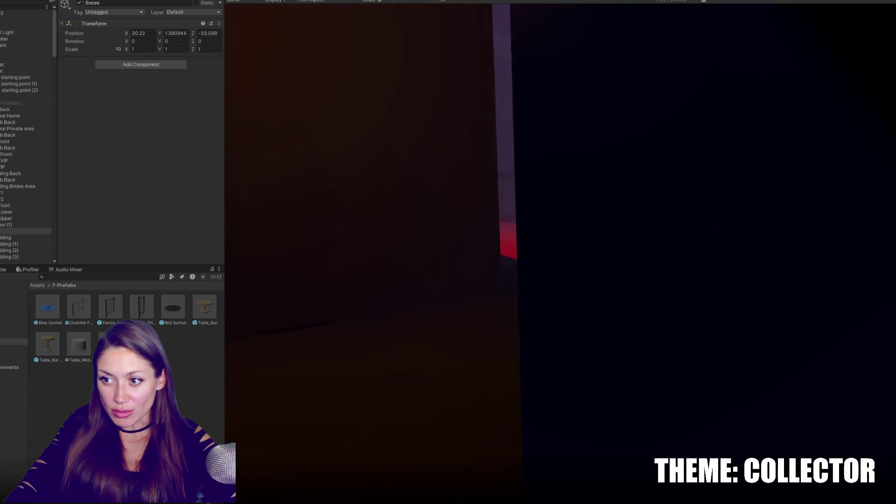
key(w)
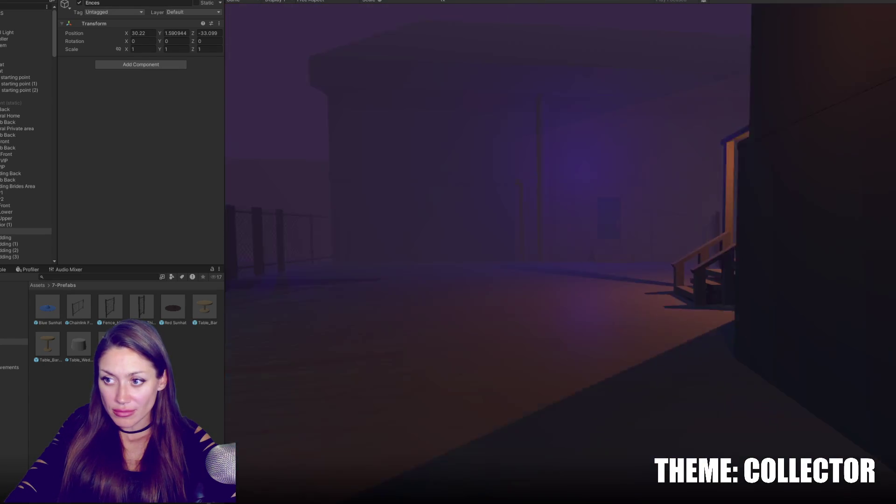
Step: Walk up the lit porch stairs, through the teal door, and around the arched room's tables
key(w)
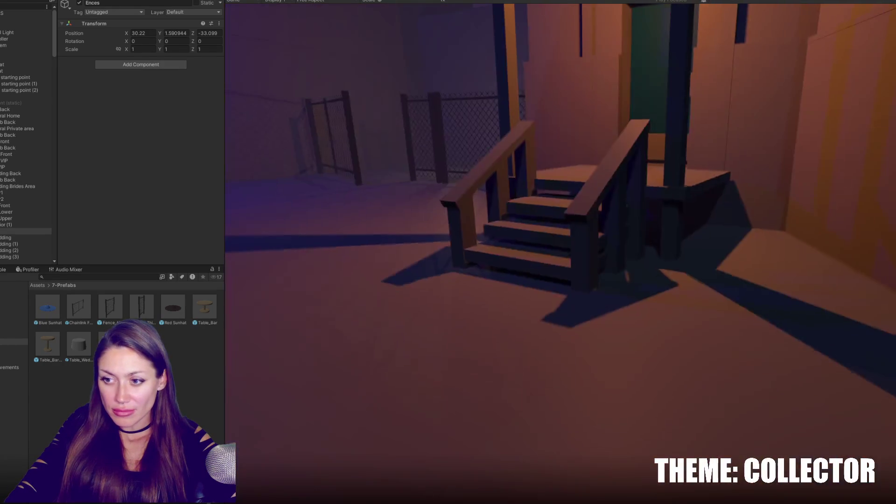
key(w)
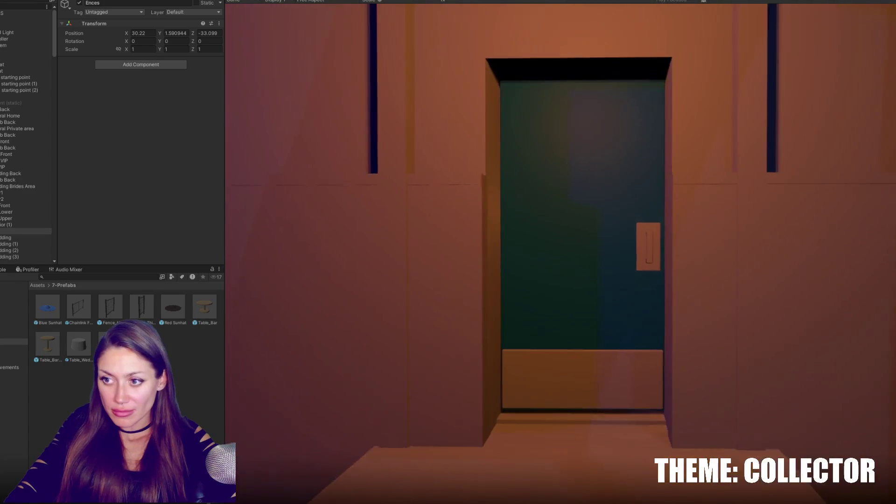
key(w)
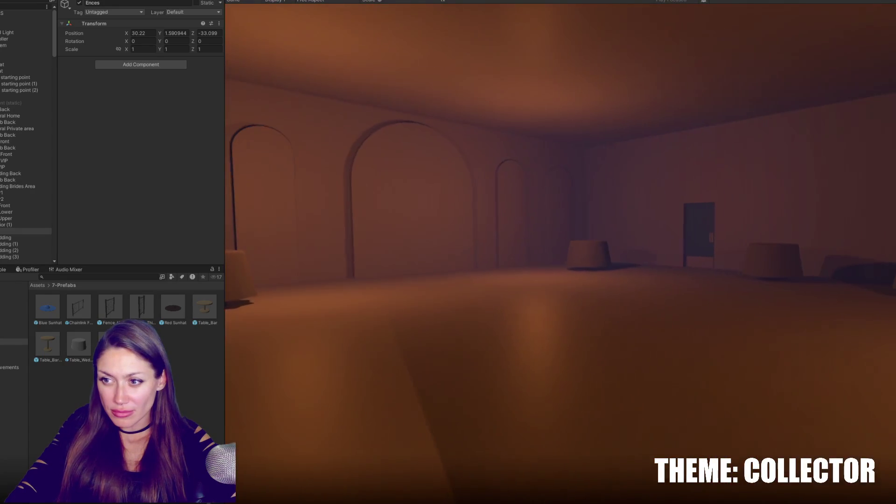
key(w)
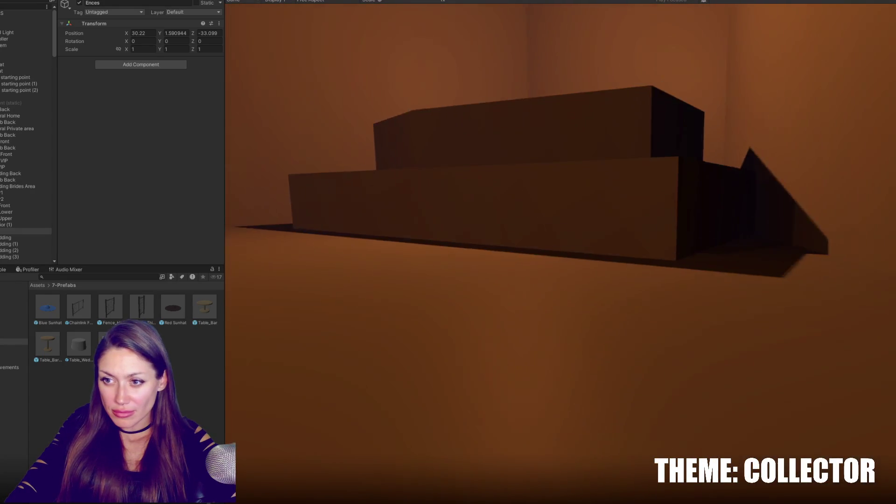
key(w)
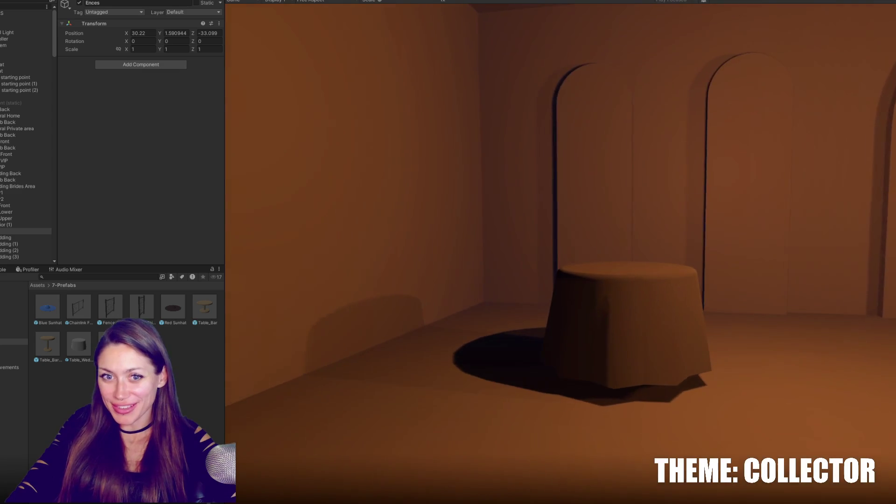
key(w)
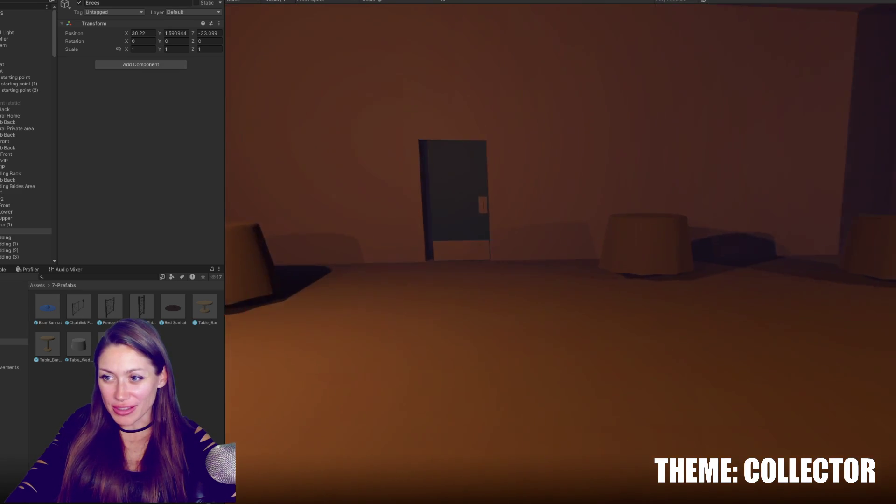
key(w)
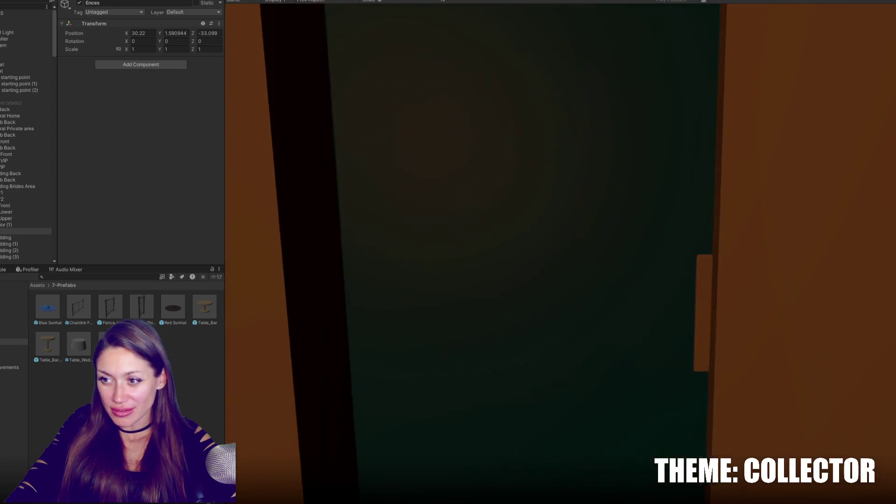
key(w)
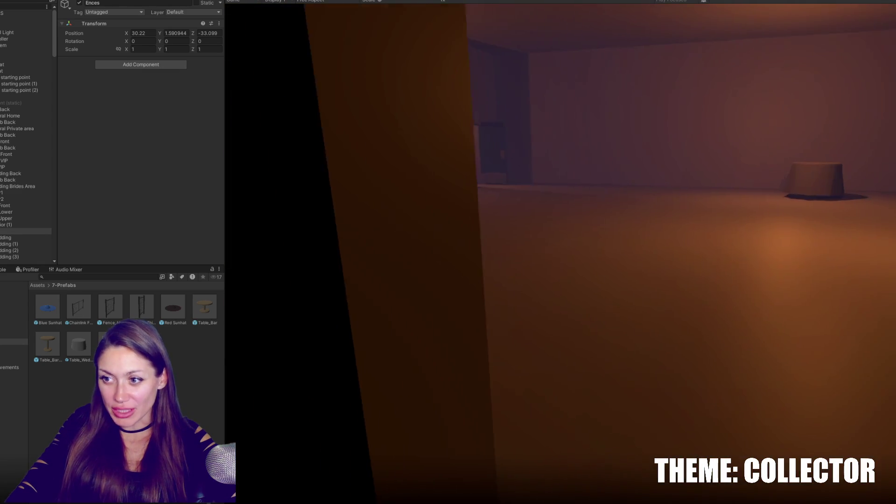
key(w)
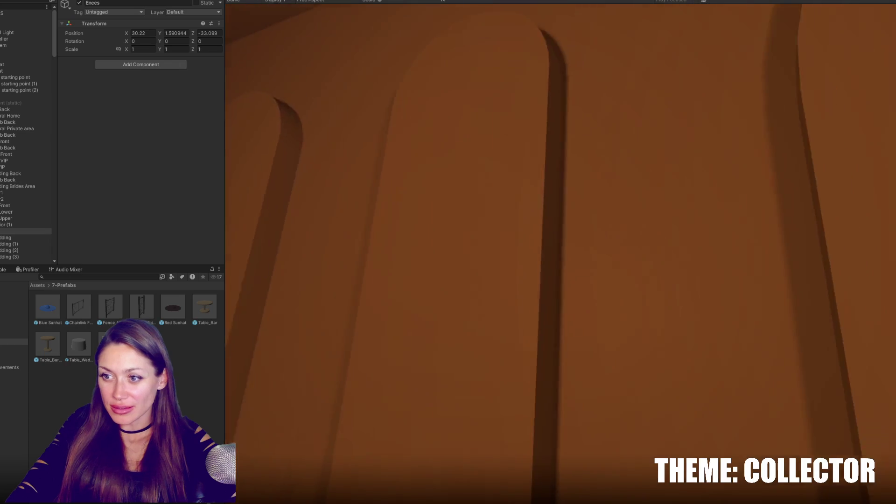
key(s)
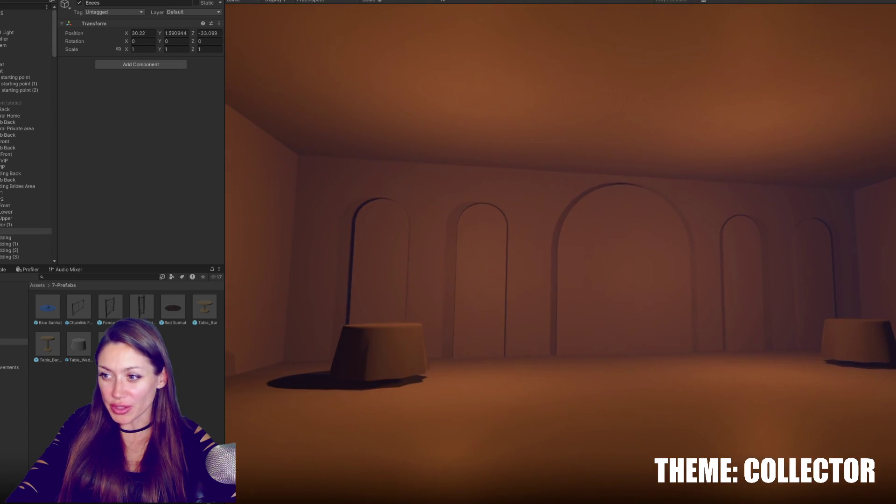
key(w)
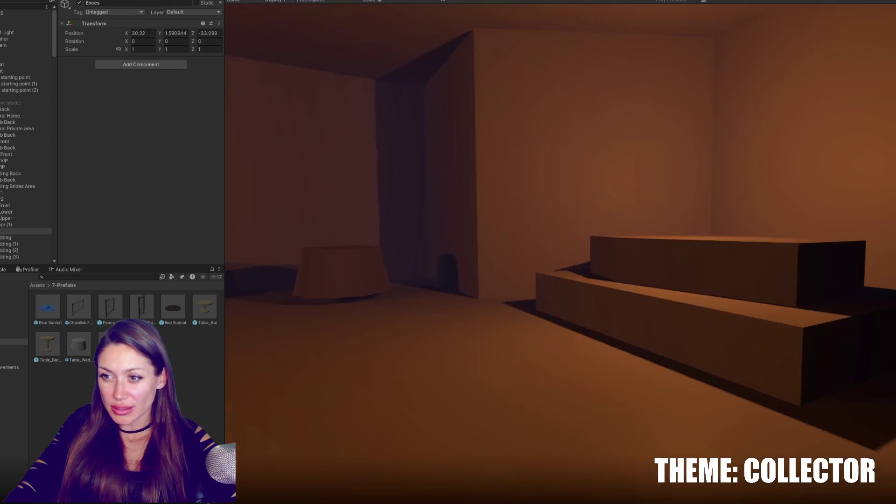
Step: Go outside past the fence into the purple building's dim bar room and dark corridor
key(w)
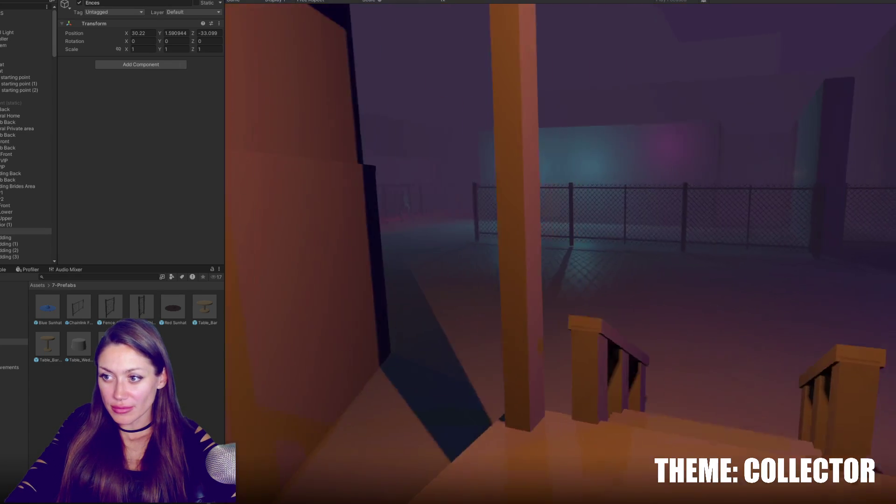
key(w)
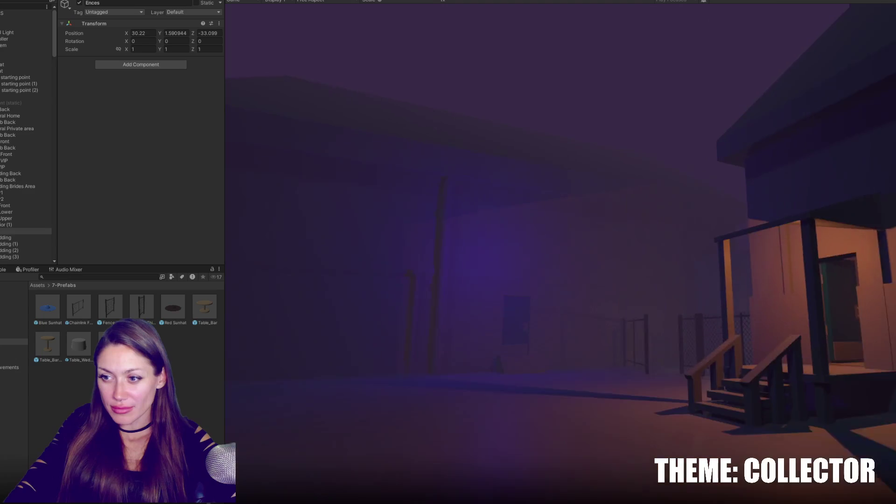
key(w)
key(w)
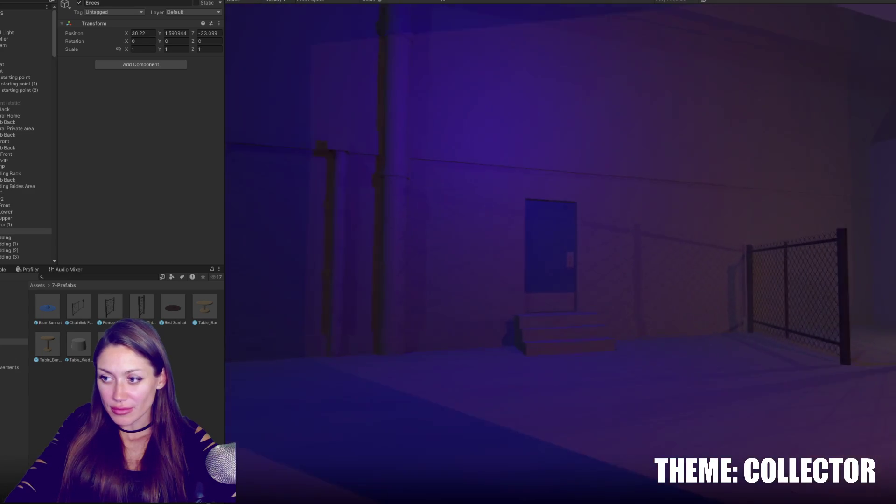
key(w)
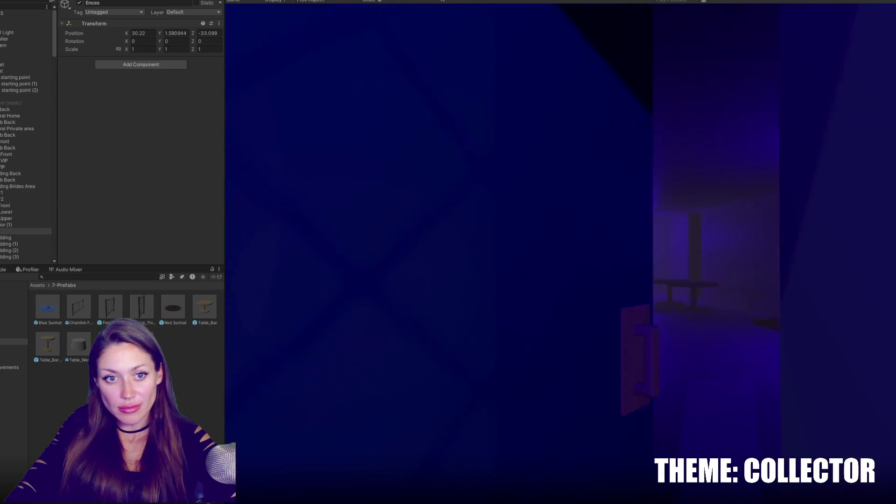
key(w)
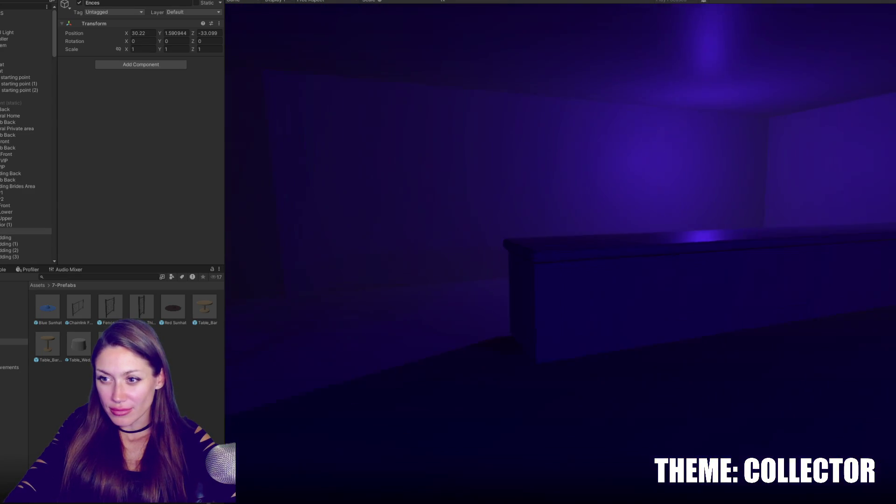
key(w)
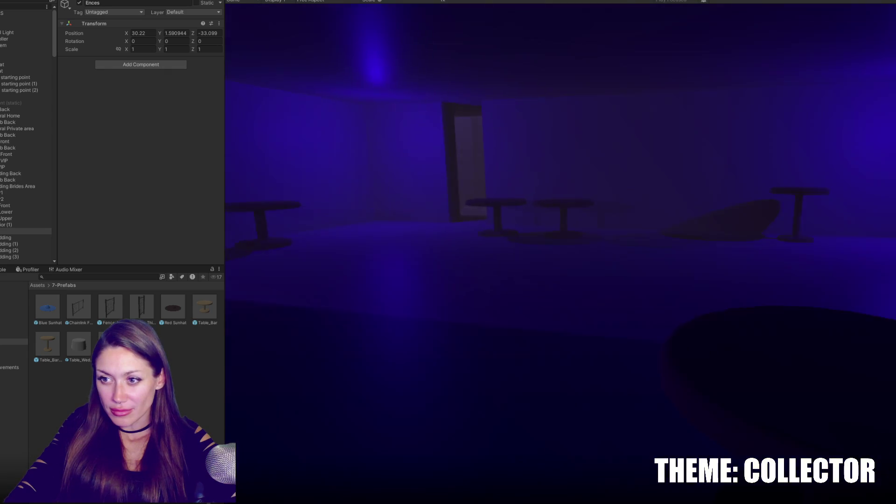
key(w)
key(w)
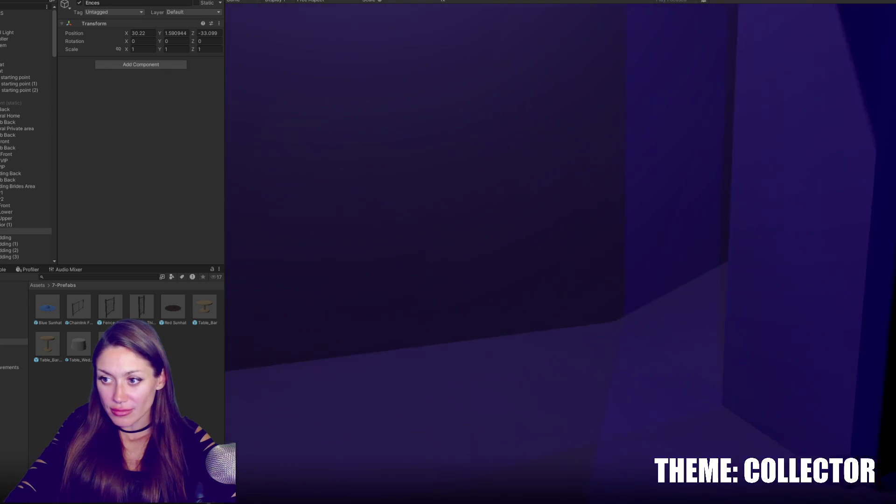
key(w)
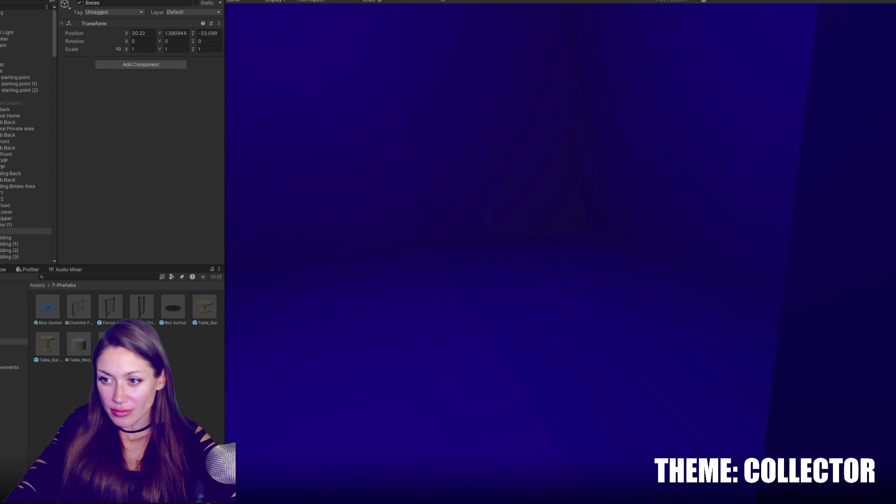
key(w)
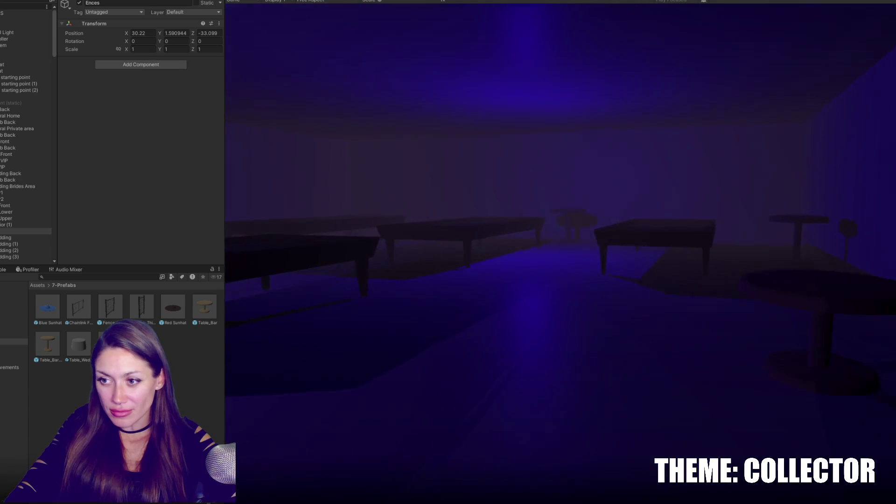
Step: Walk past the rows of tables and through the dark corridors, testing collision against a pillar
key(w)
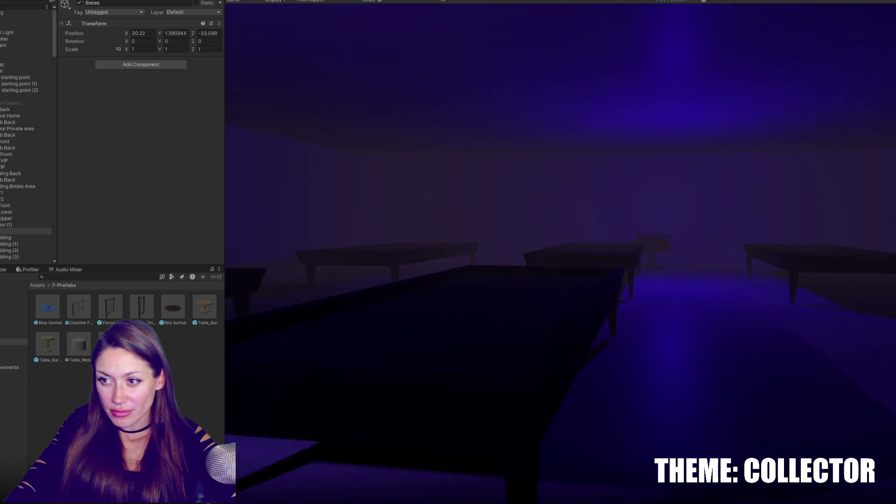
key(w)
key(w)
key(w)
key(w)
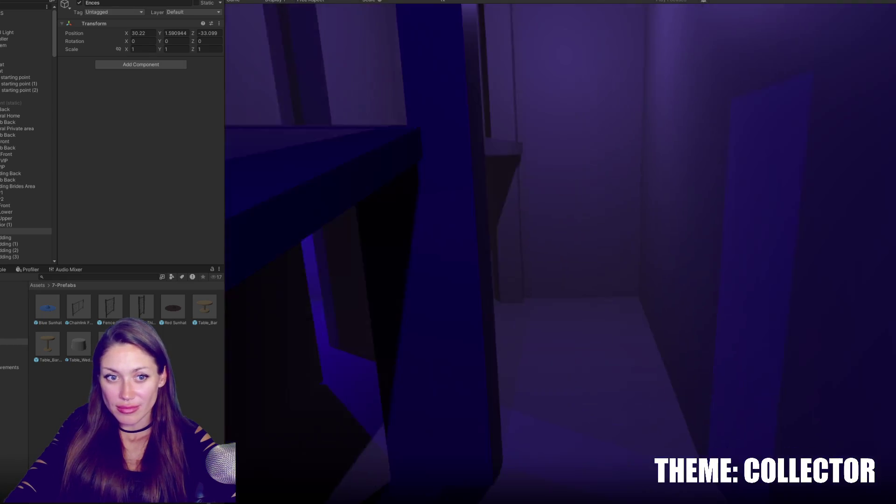
key(w)
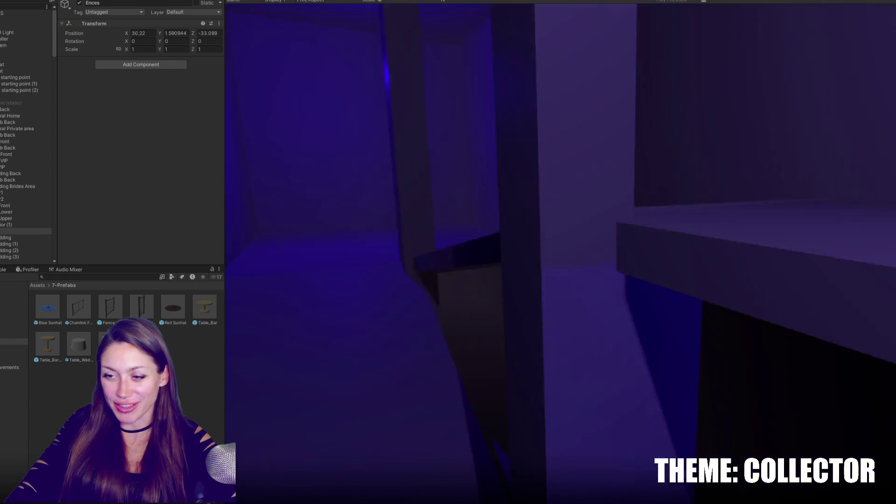
key(w)
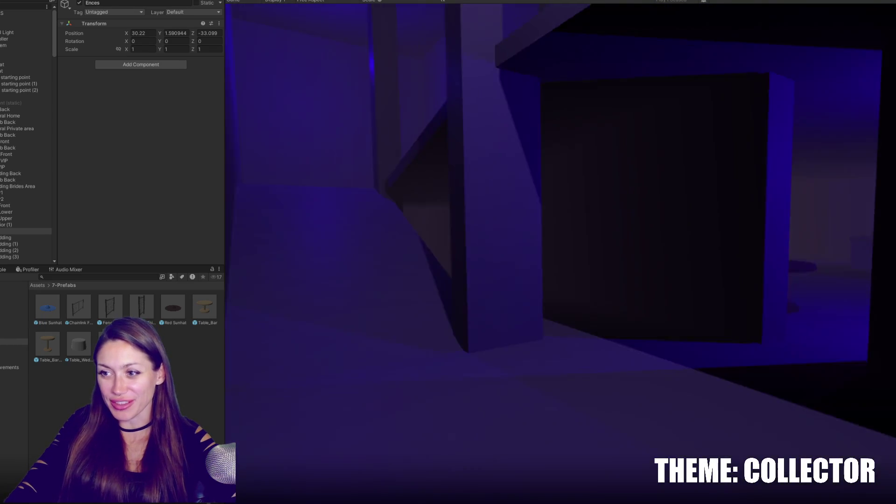
key(w)
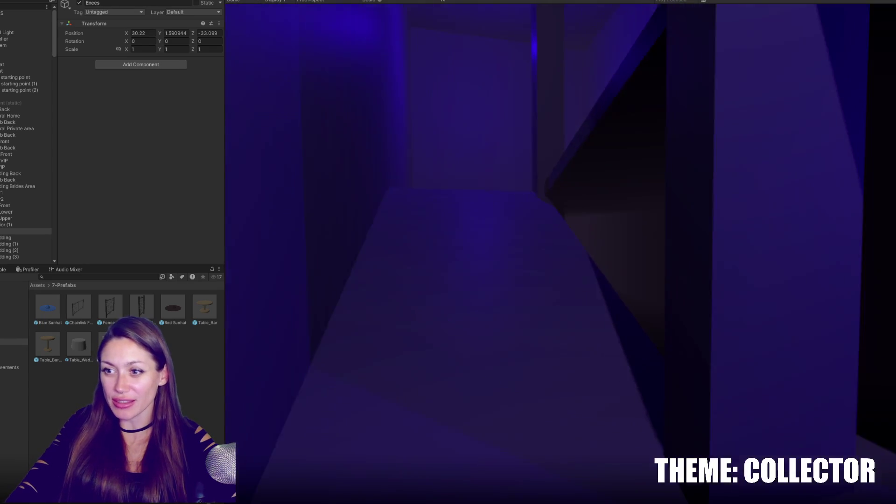
key(w)
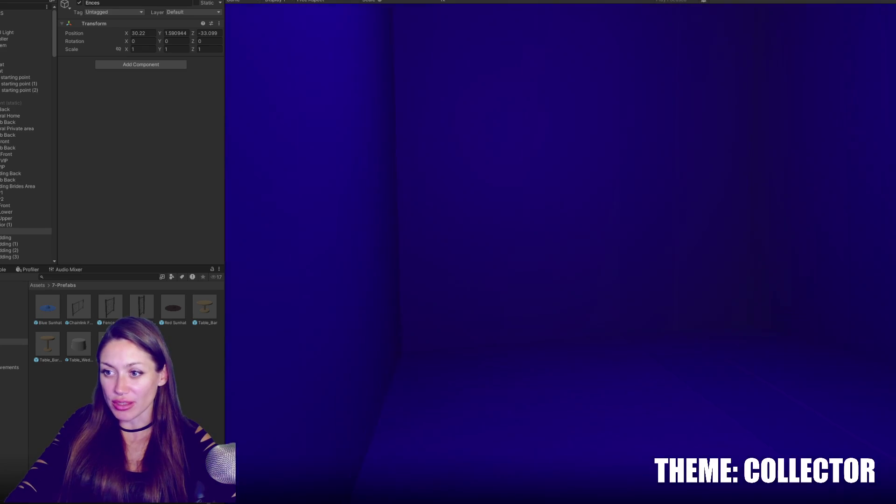
key(w)
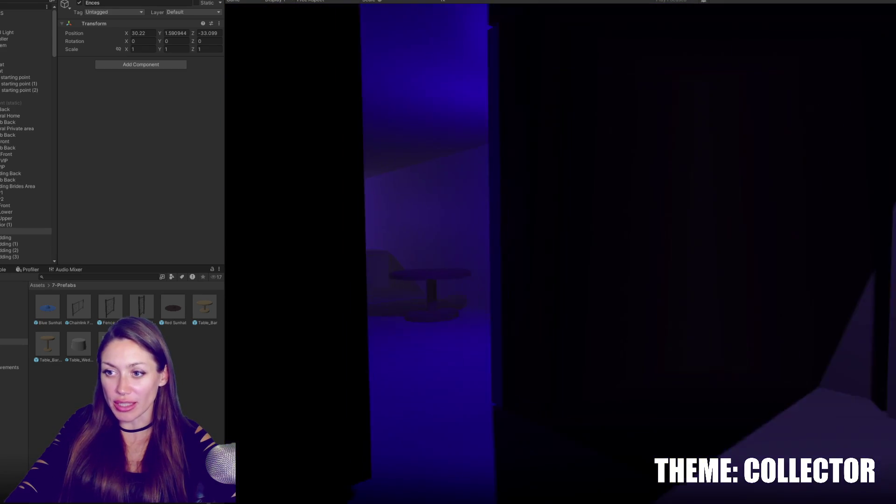
Step: Leave through the doorway to the porch and walk along the chain-link fence
key(w)
key(s)
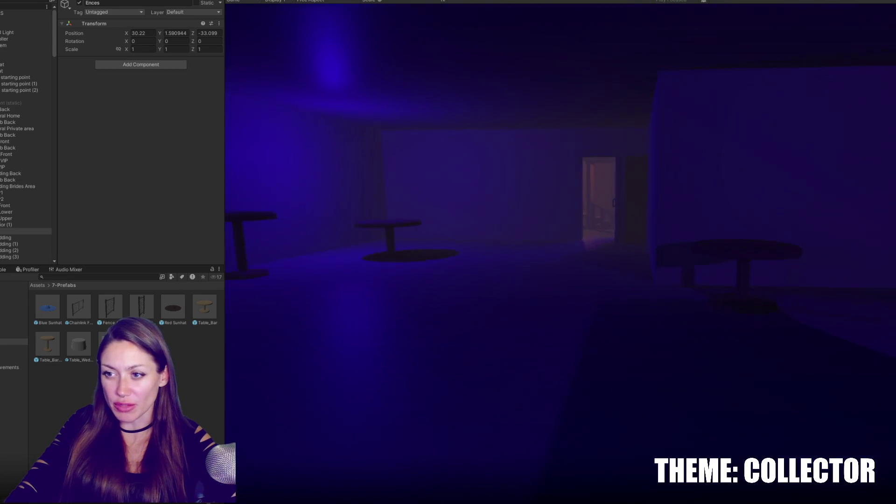
key(w)
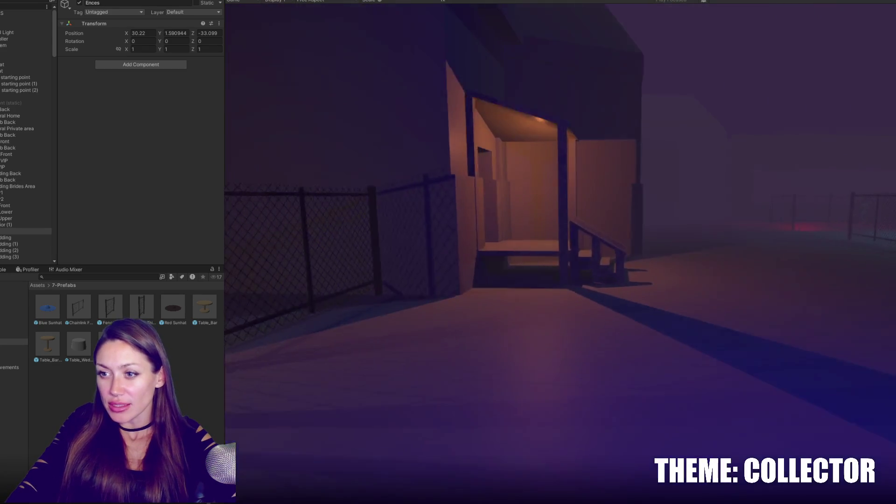
key(s)
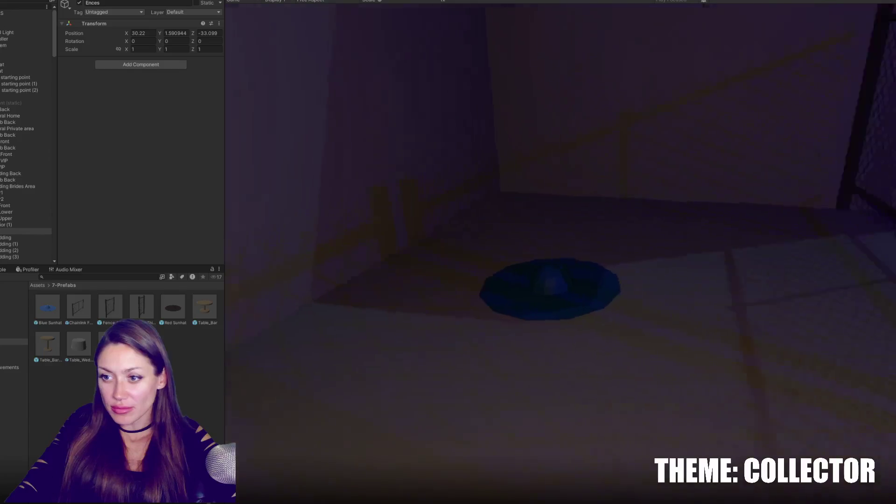
key(w)
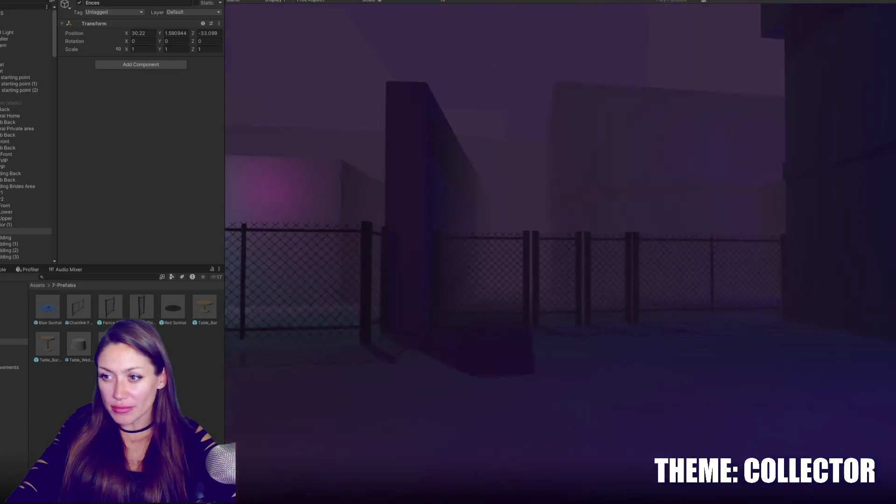
key(w)
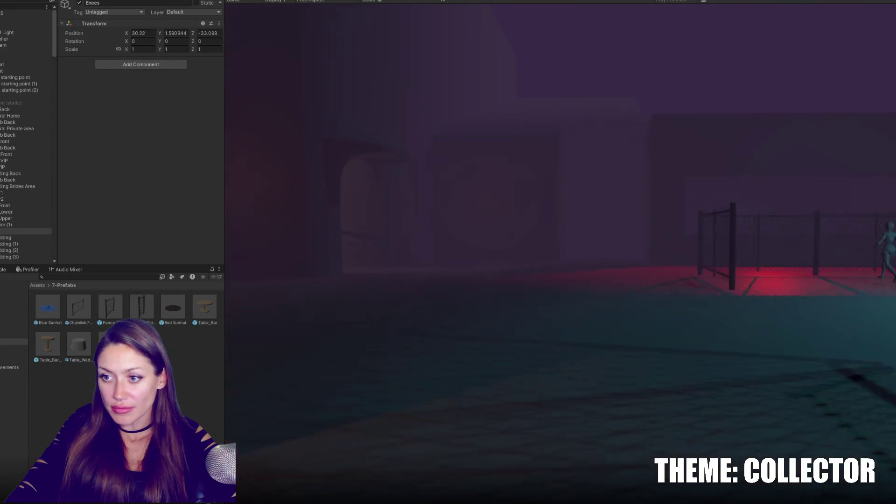
Step: Follow the fence past the red-lit wall to the steps and blue door, facing the stairway hall
key(a)
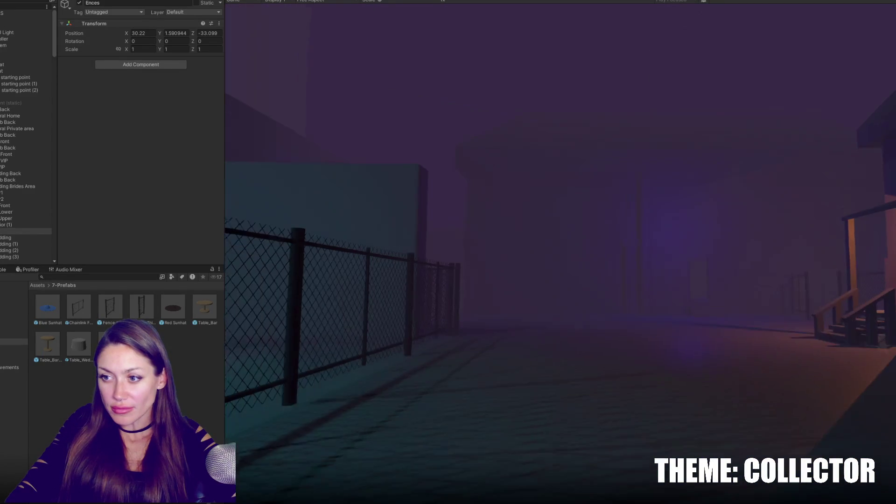
key(w)
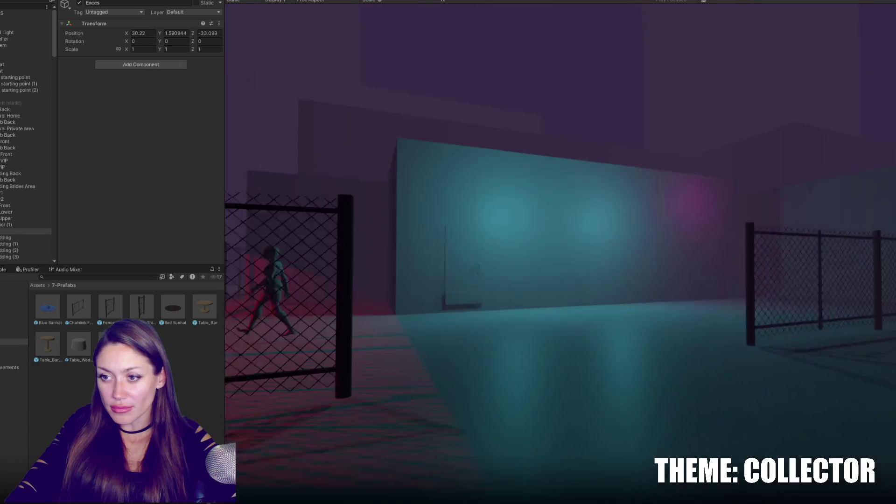
key(a)
key(w)
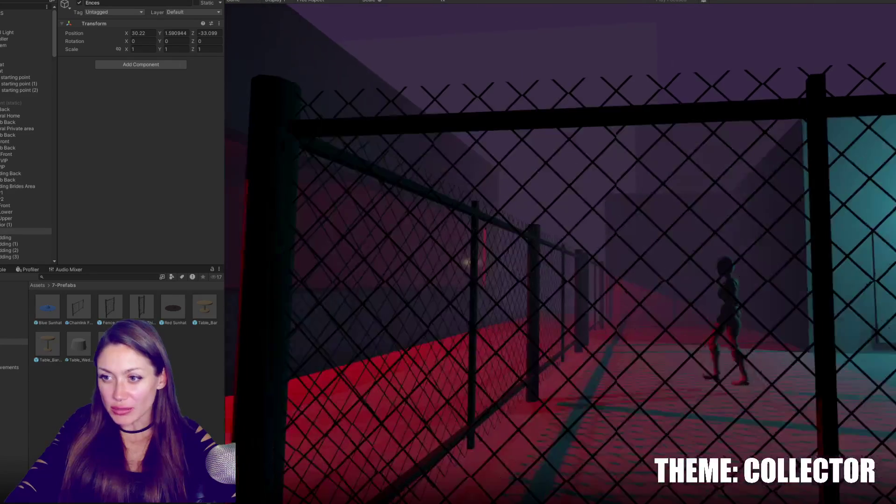
key(d)
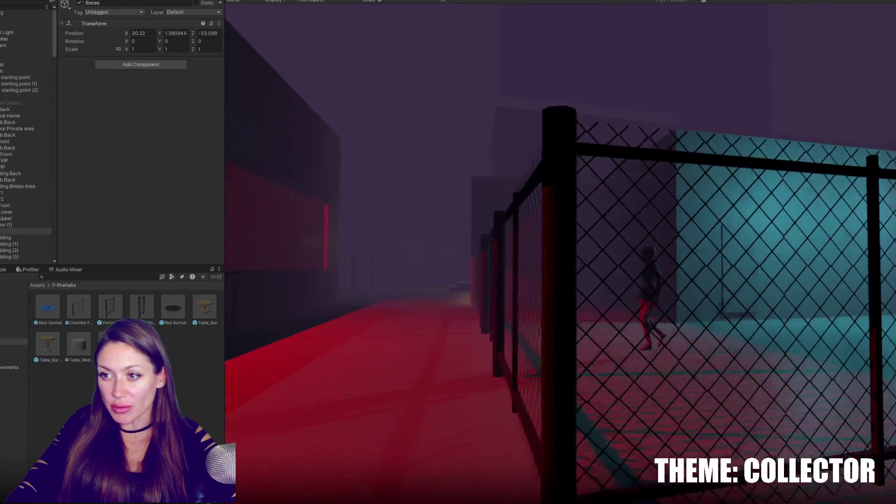
key(w)
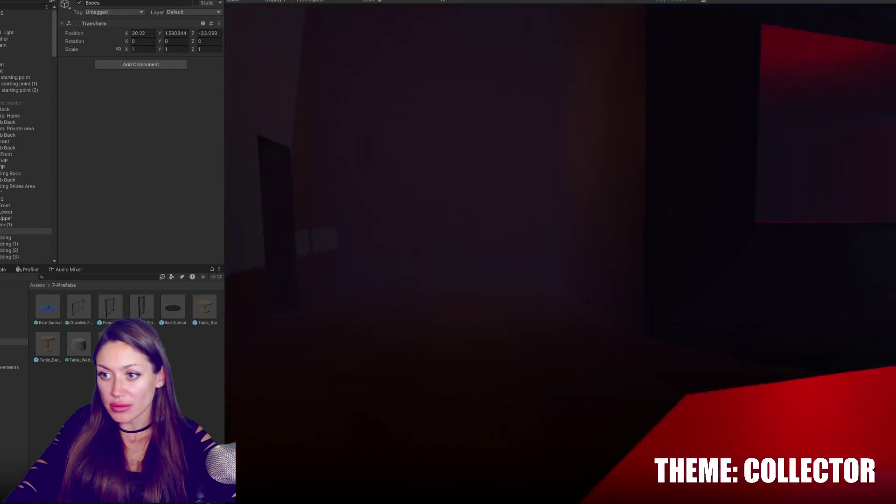
key(d)
key(d)
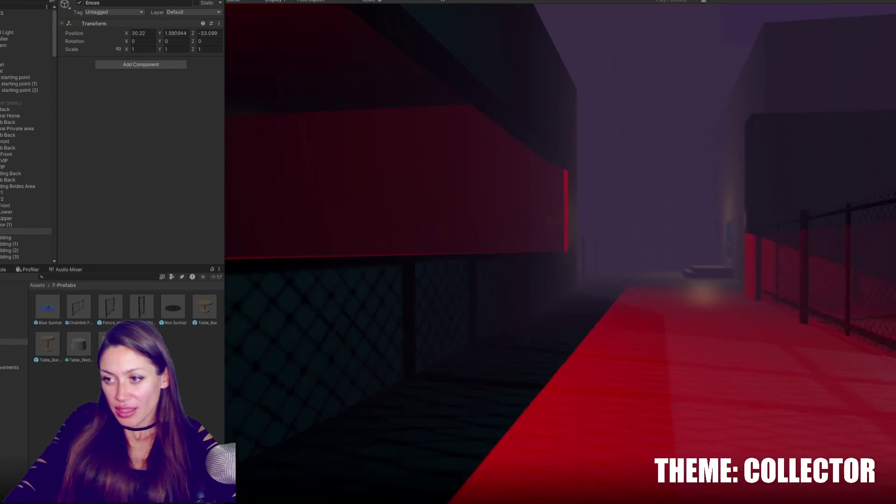
key(w)
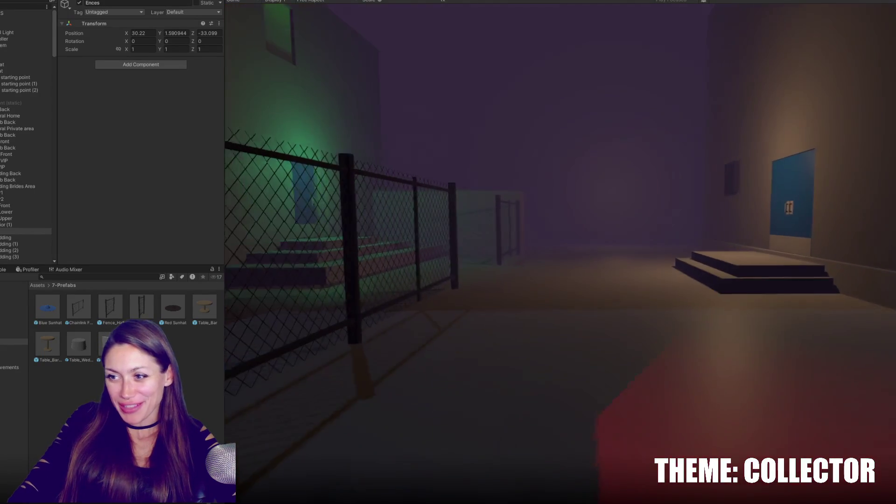
key(d)
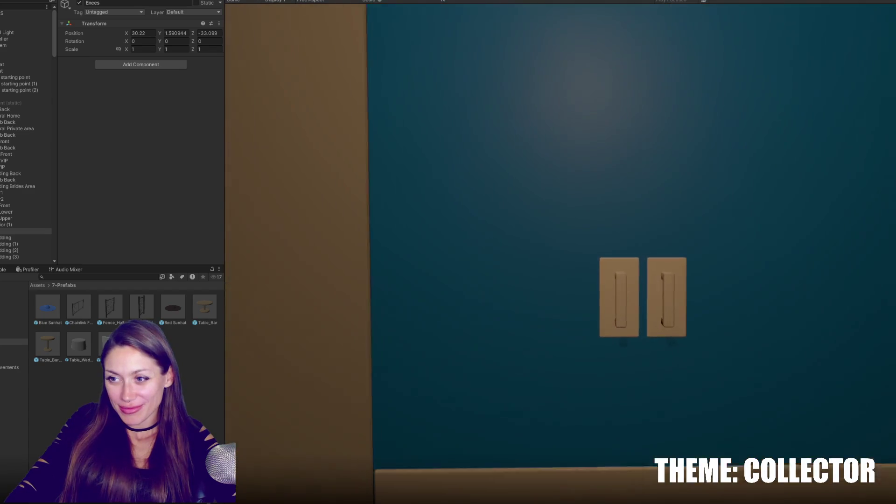
key(d)
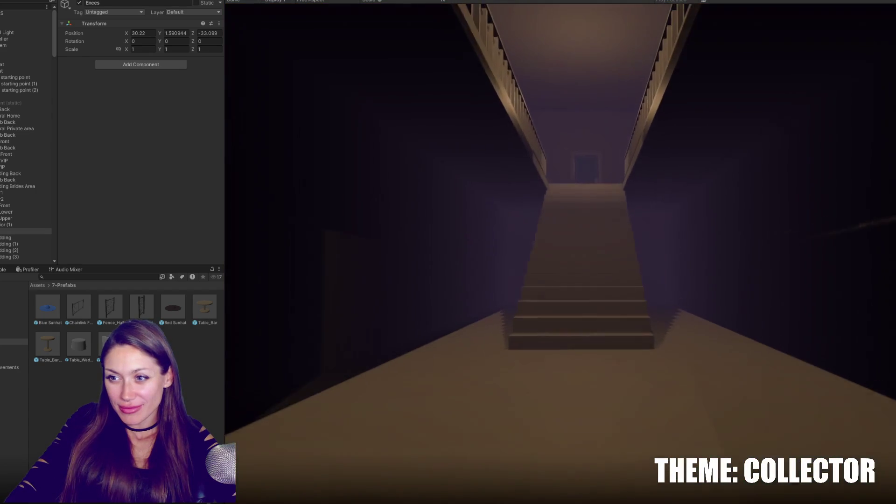
Step: Climb the stairs into the room and walk to the bench under the big black screen
key(w)
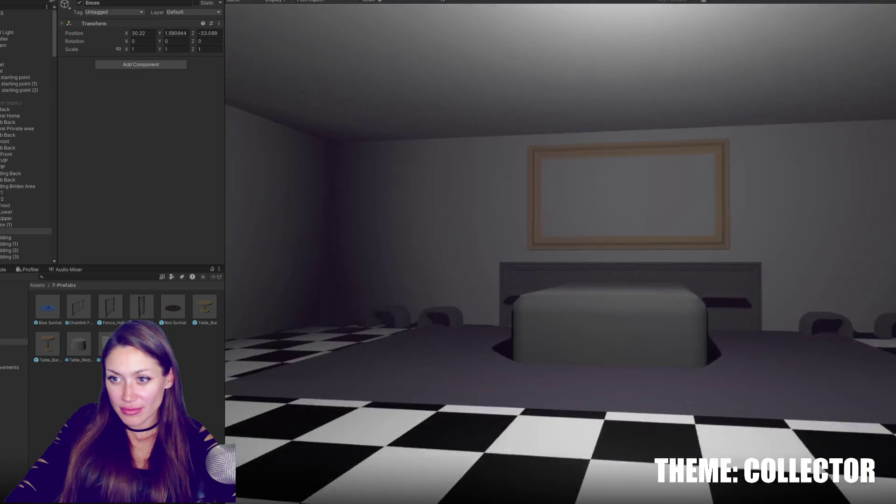
key(w)
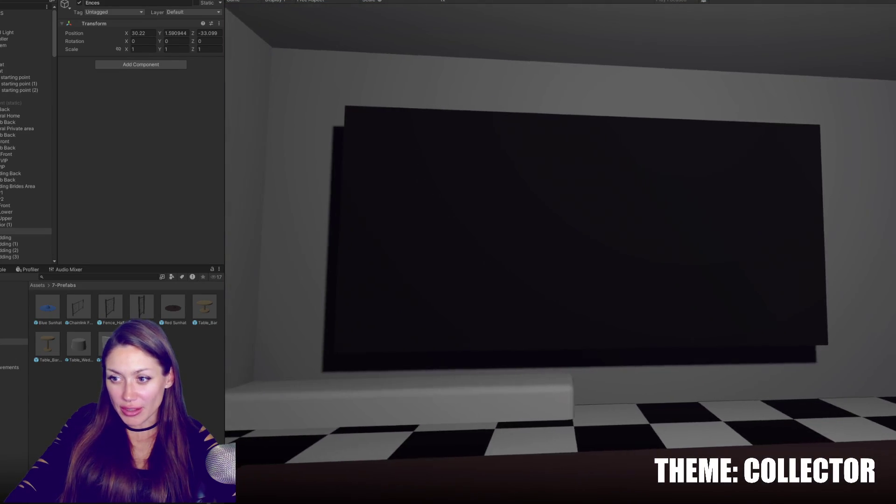
key(a)
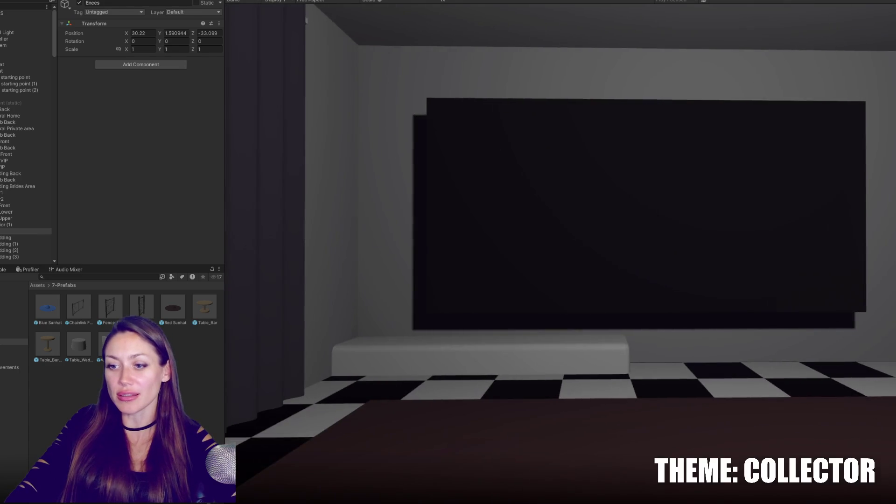
key(w)
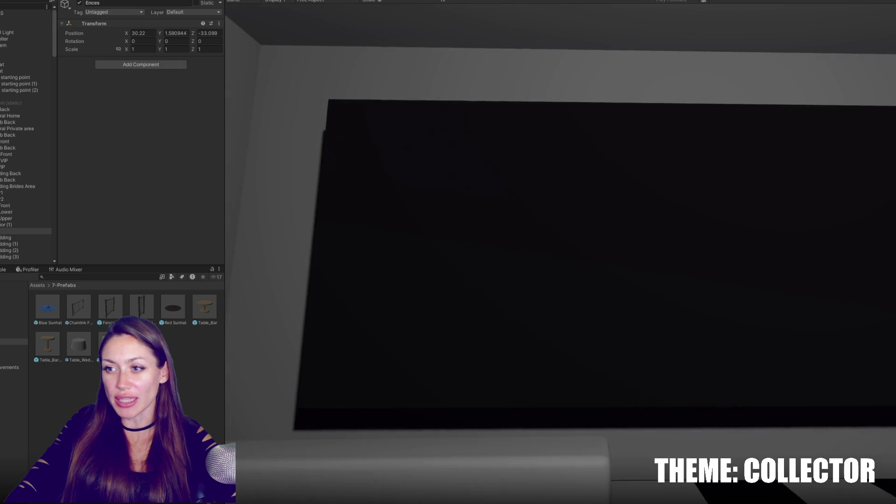
key(w)
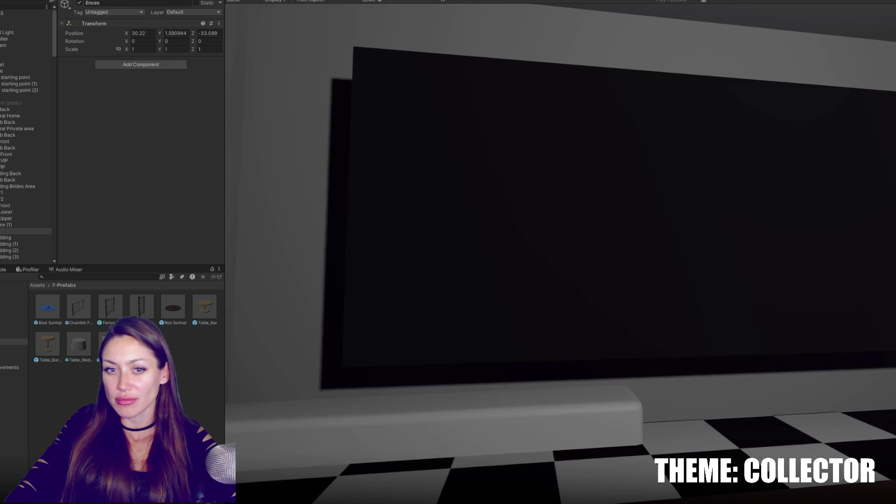
Step: Face the screen squarely, bring up the PAUSED menu, and widen the game view
key(d)
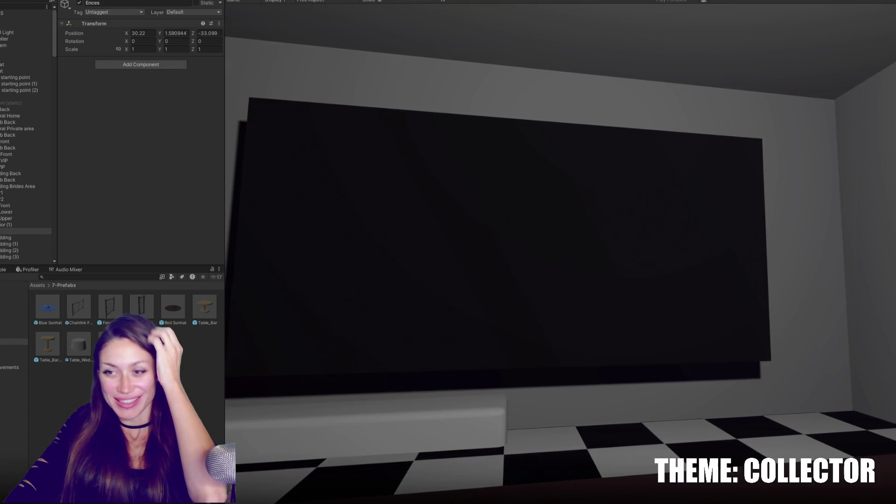
key(Escape)
drag(228, 176, 88, 167)
Step: Resume and end the play-test, then select and frame a Table_Bar stool in the Scene view
click(529, 257)
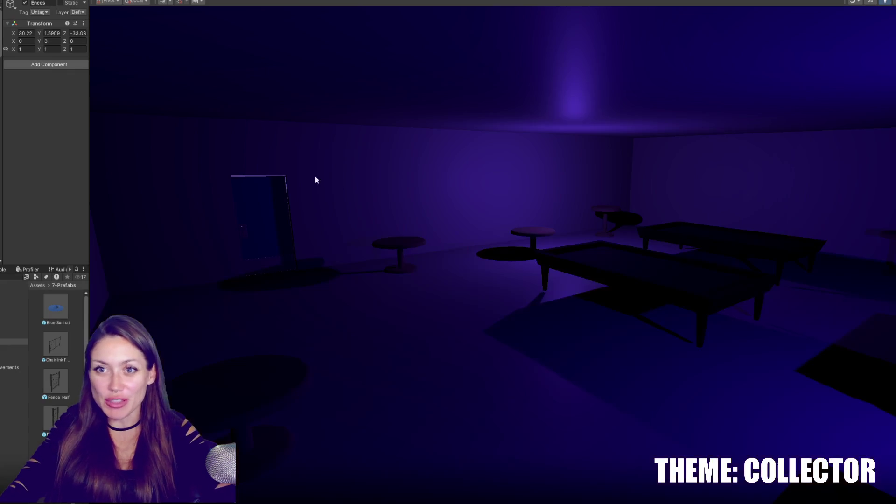
scroll(313, 273, down, 3)
click(425, 247)
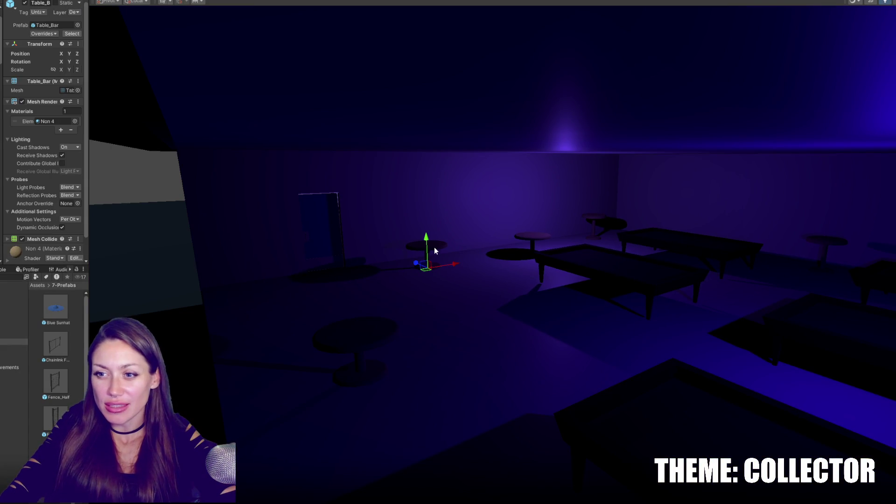
key(f)
mouse_move(609, 274)
mouse_down()
mouse_move(484, 251)
mouse_move(502, 320)
mouse_move(623, 329)
mouse_move(595, 249)
mouse_move(565, 245)
mouse_move(613, 233)
mouse_up()
Step: Switch to Maya and frame group1_pCube72, orbiting to a top-down view over the buildings
key(alt+Tab)
mouse_move(326, 233)
mouse_down()
mouse_move(280, 261)
mouse_move(130, 289)
mouse_up()
click(566, 198)
key(f)
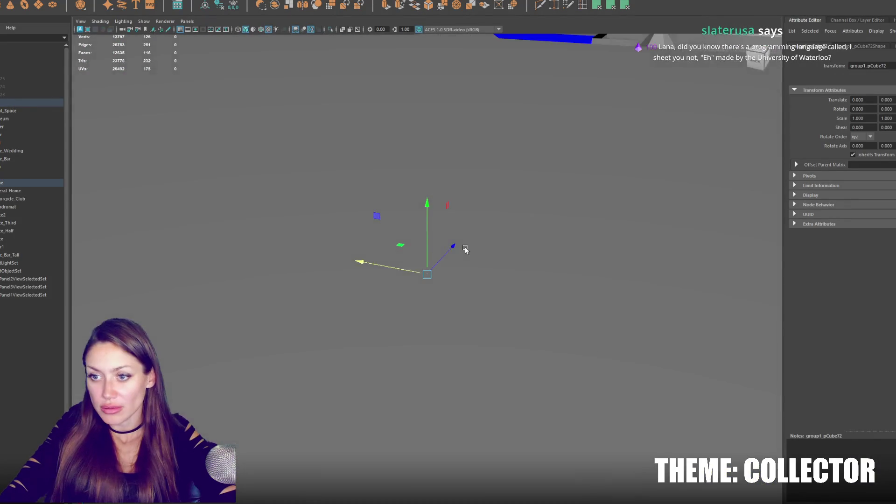
mouse_move(464, 247)
mouse_down()
mouse_move(448, 263)
mouse_move(523, 298)
mouse_move(516, 282)
mouse_move(496, 279)
mouse_up()
scroll(428, 279, up, 5)
Step: Lower the bed by moving its top faces down
scroll(429, 257, up, 3)
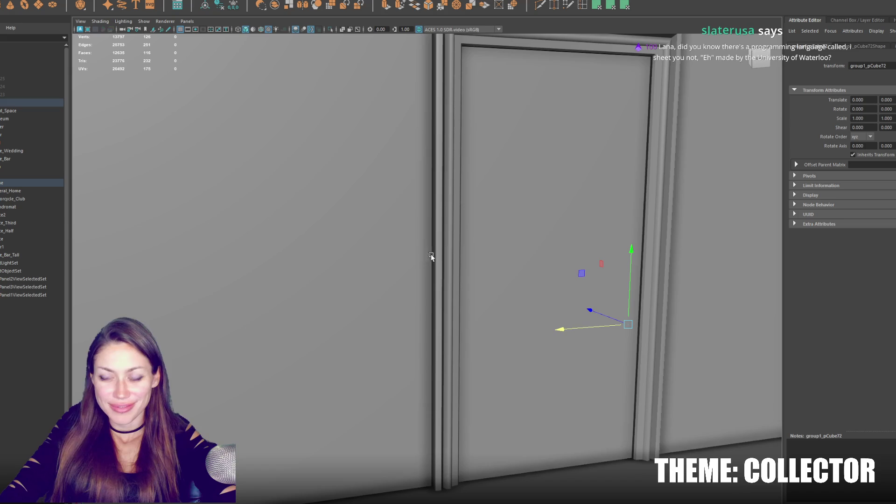
scroll(439, 250, down, 3)
mouse_move(434, 248)
mouse_down()
mouse_move(371, 254)
mouse_move(384, 254)
mouse_move(285, 242)
mouse_move(511, 305)
mouse_up()
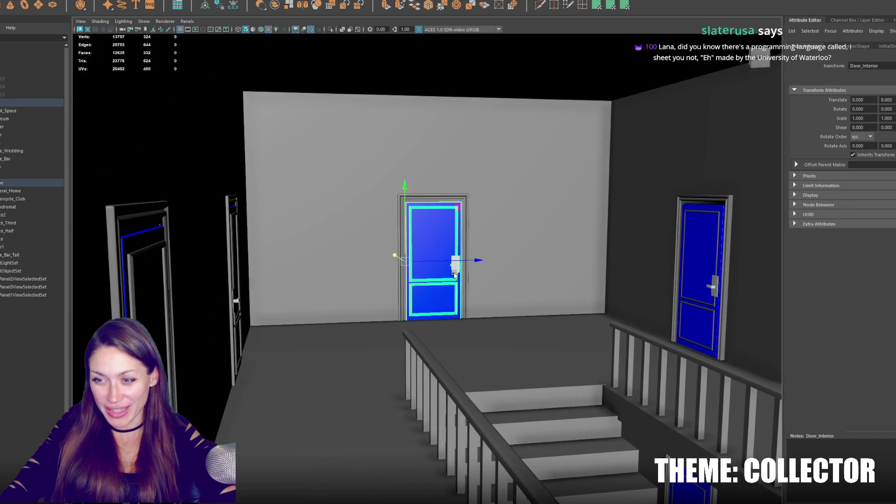
scroll(453, 274, up, 5)
mouse_move(448, 270)
mouse_down()
mouse_move(657, 290)
mouse_move(608, 245)
mouse_move(765, 354)
mouse_move(716, 275)
mouse_move(434, 256)
mouse_move(446, 231)
mouse_up()
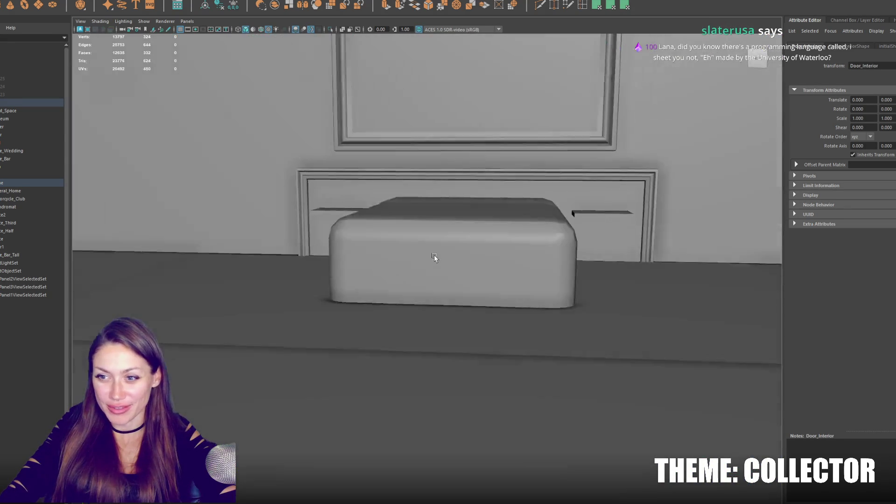
click(445, 231)
click(448, 227)
click(444, 243)
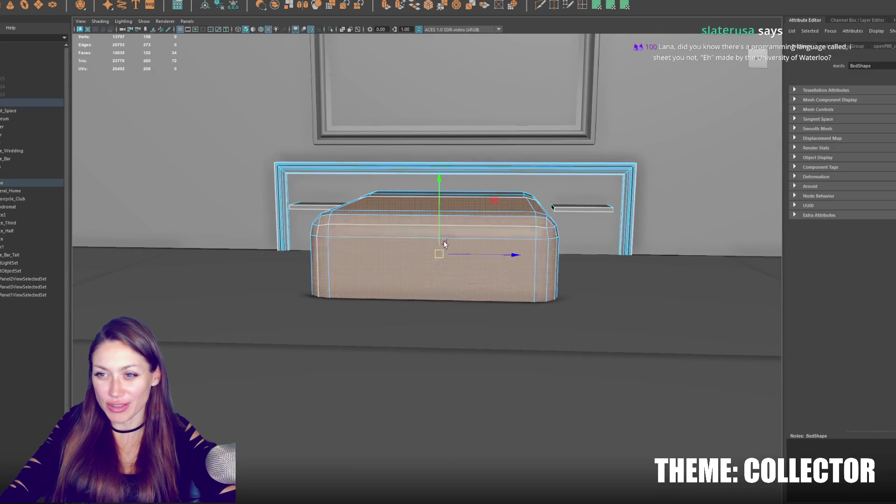
drag(444, 189, 440, 215)
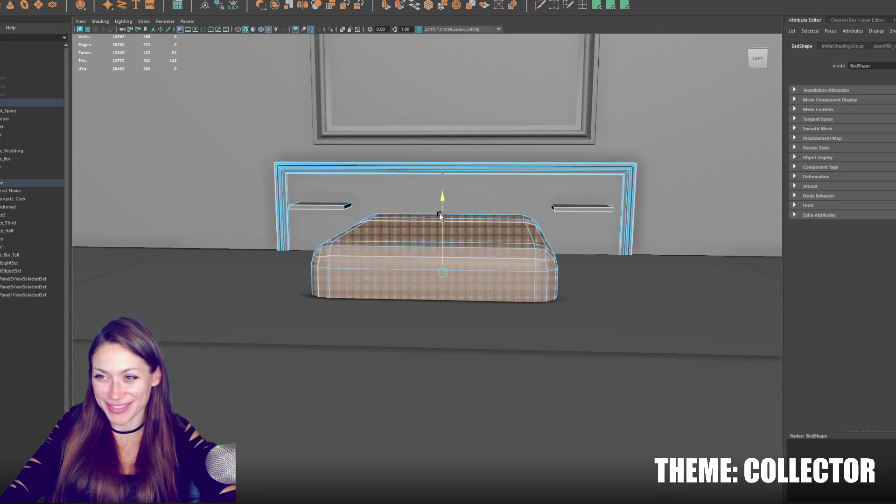
Step: Scale Door_Interior_Frame3 to about 0.948 and adjust its right-side vertices to recentre it
scroll(466, 196, up, 3)
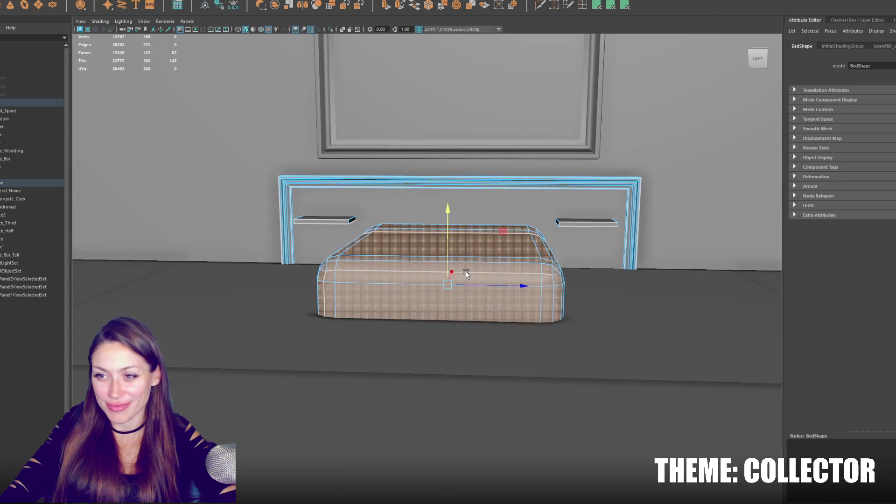
click(482, 191)
click(480, 189)
drag(478, 124, 462, 124)
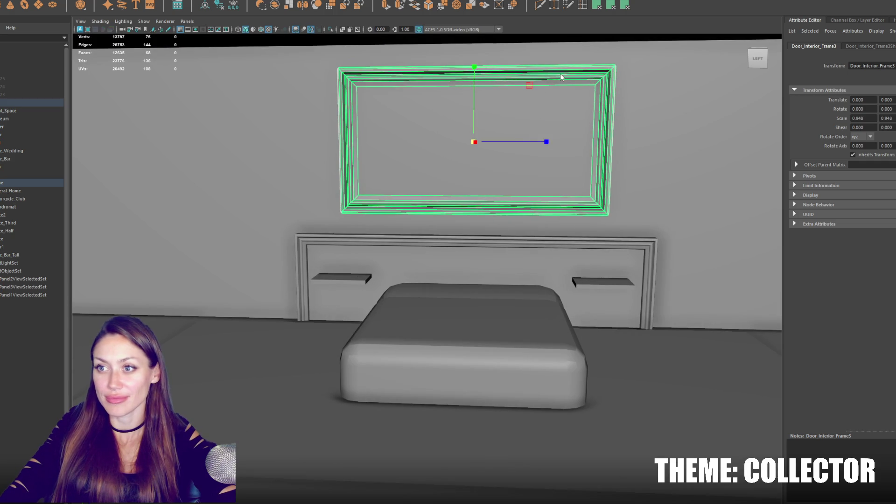
right_click(348, 128)
mouse_move(299, 127)
mouse_down()
mouse_move(484, 43)
mouse_move(470, 73)
mouse_up()
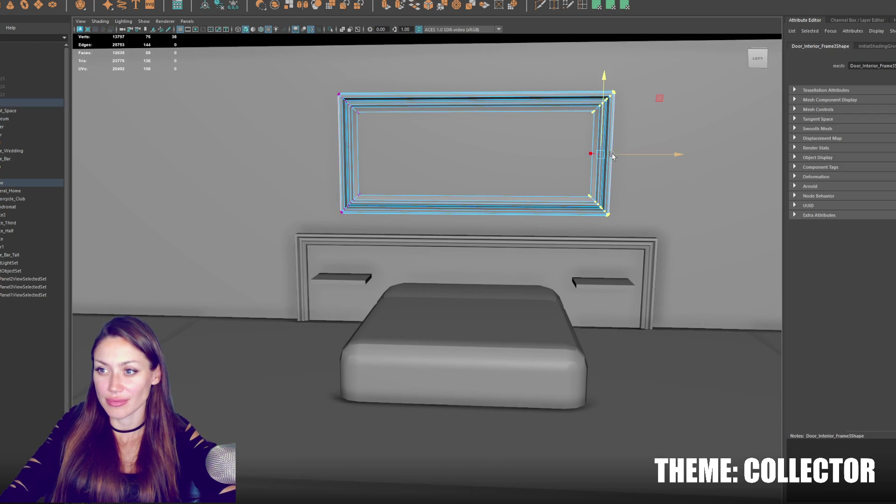
key(F8)
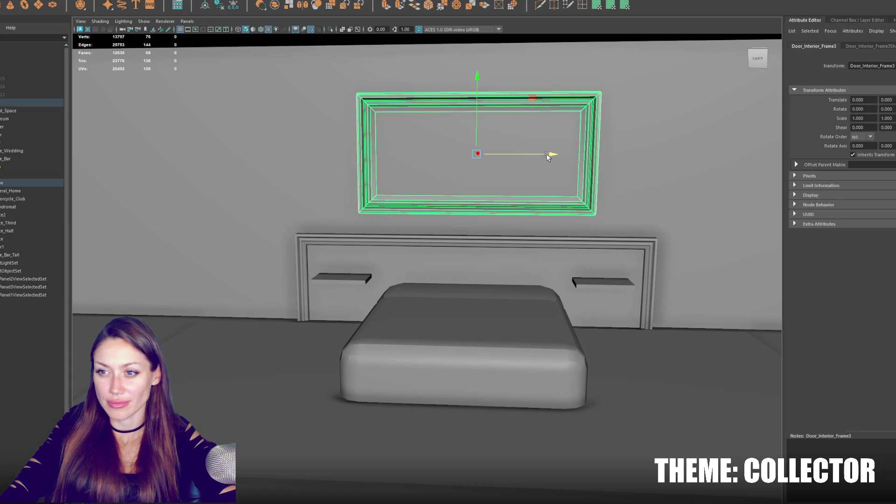
scroll(530, 210, down, 1)
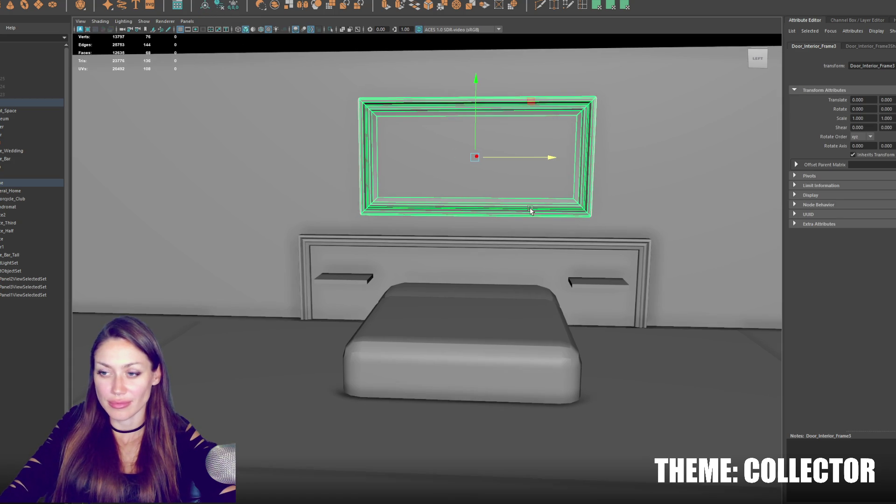
Step: Convert the bed's faces to edges and soften them all
click(364, 288)
shift+right_click(365, 287)
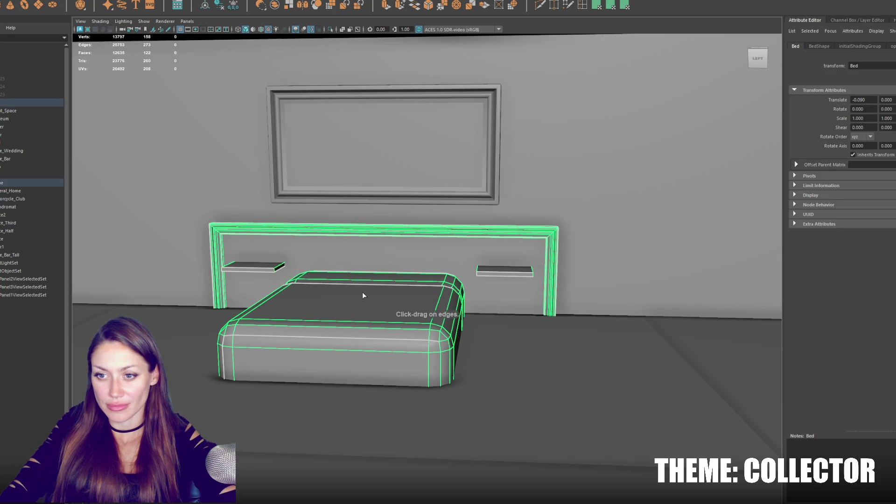
right_click(382, 249)
click(383, 229)
key(4)
mouse_move(456, 444)
mouse_down()
mouse_move(346, 353)
mouse_move(320, 296)
mouse_up()
click(330, 322)
right_click(360, 310)
click(355, 323)
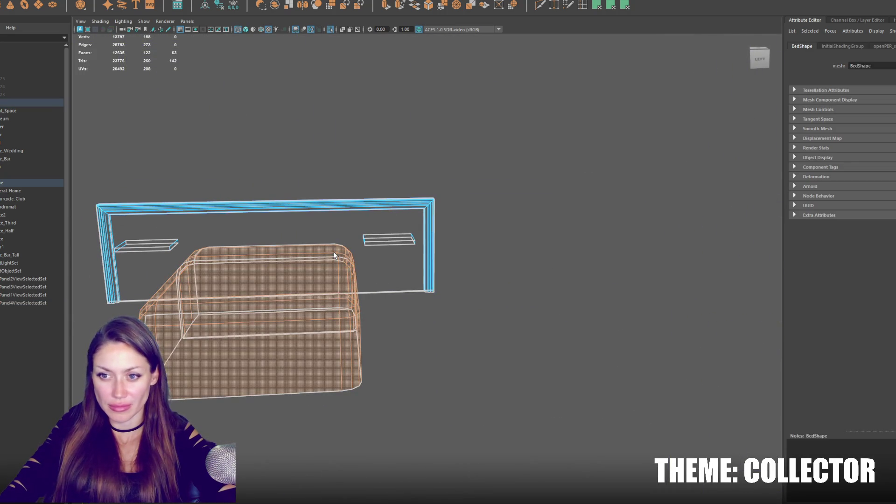
ctrl+right_click(338, 140)
click(307, 159)
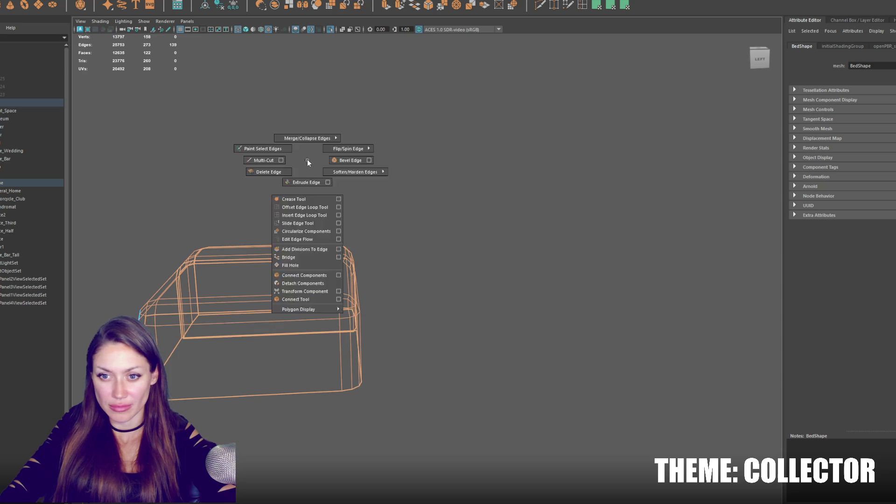
shift+right_click(356, 140)
click(383, 149)
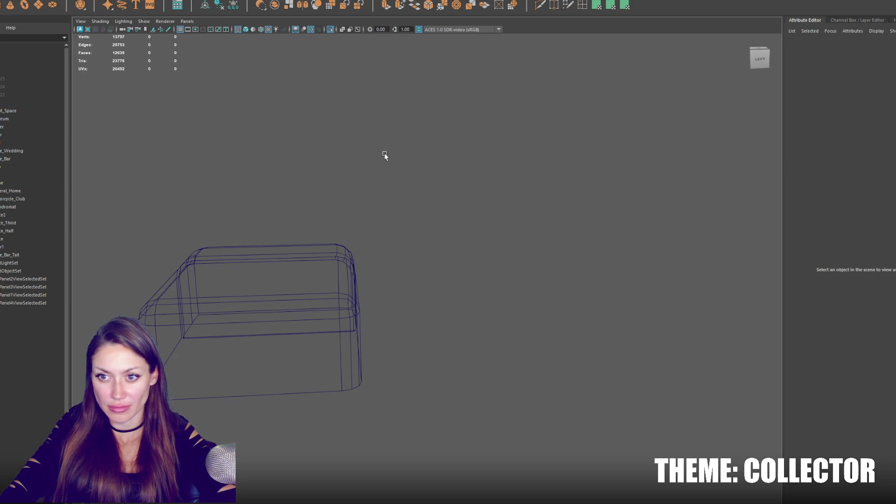
key(ctrl+1)
key(6)
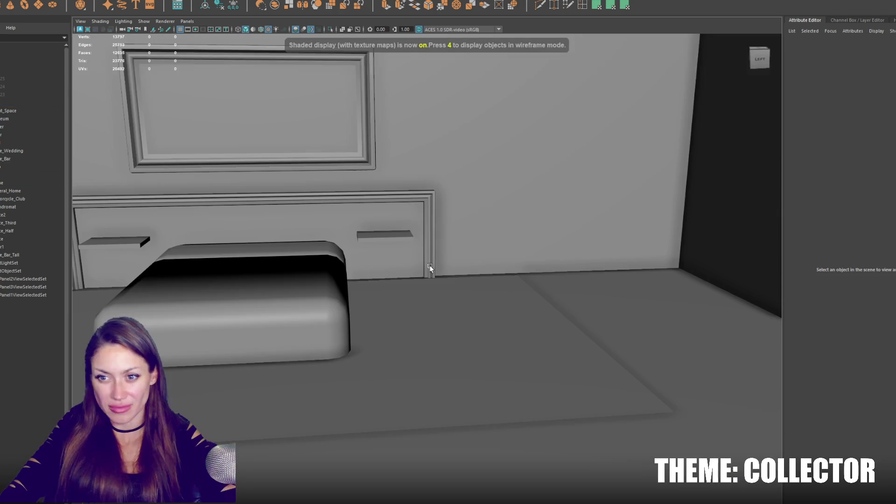
Step: Select more of the bed's edges in wireframe, including the side edge, and soften them
click(283, 290)
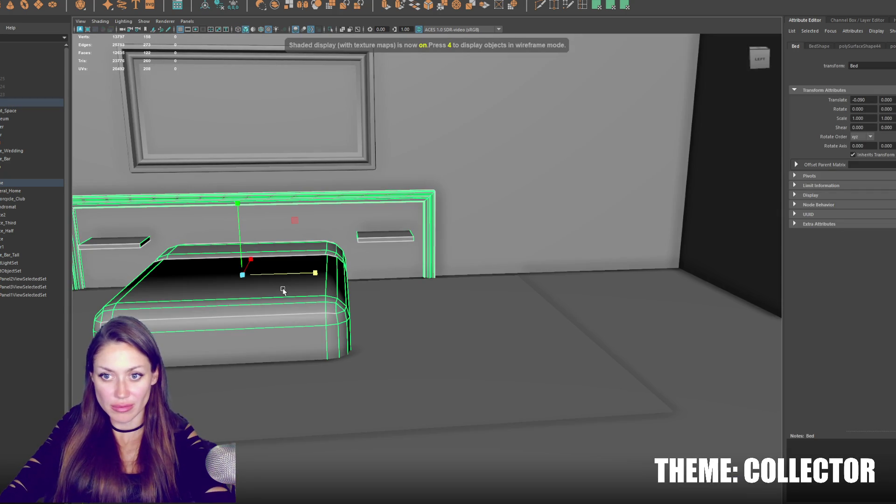
key(f)
mouse_move(284, 292)
mouse_down()
mouse_move(394, 300)
mouse_move(395, 315)
mouse_up()
scroll(397, 301, up, 3)
key(F10)
click(370, 260)
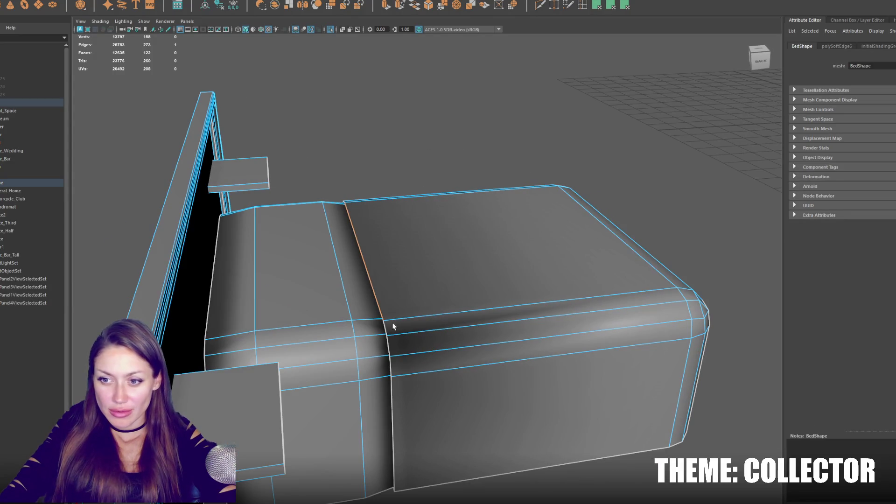
click(386, 330)
click(385, 329)
mouse_move(431, 265)
mouse_down()
mouse_move(446, 262)
mouse_move(422, 252)
mouse_move(394, 263)
mouse_move(358, 466)
mouse_up()
key(4)
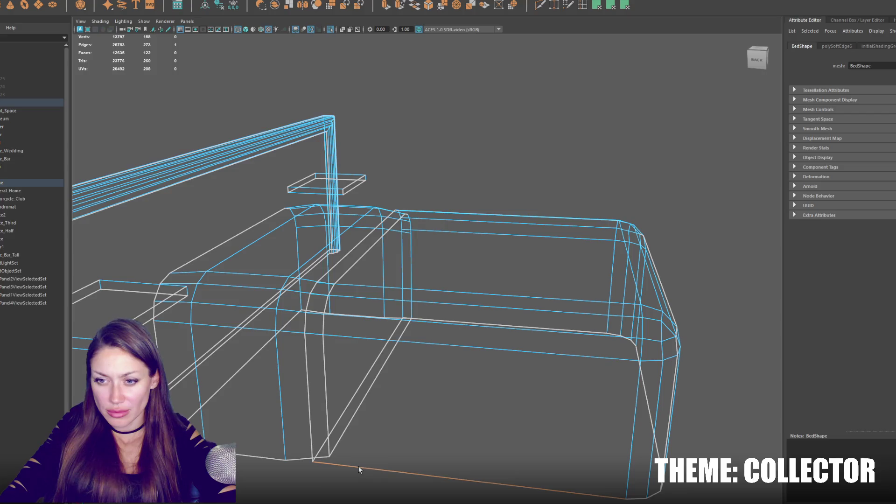
click(310, 452)
drag(326, 401, 314, 385)
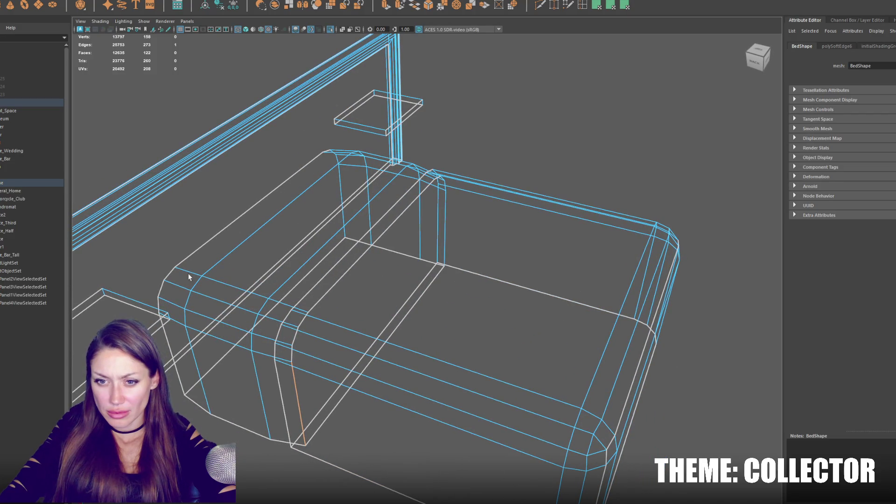
right_click(458, 336)
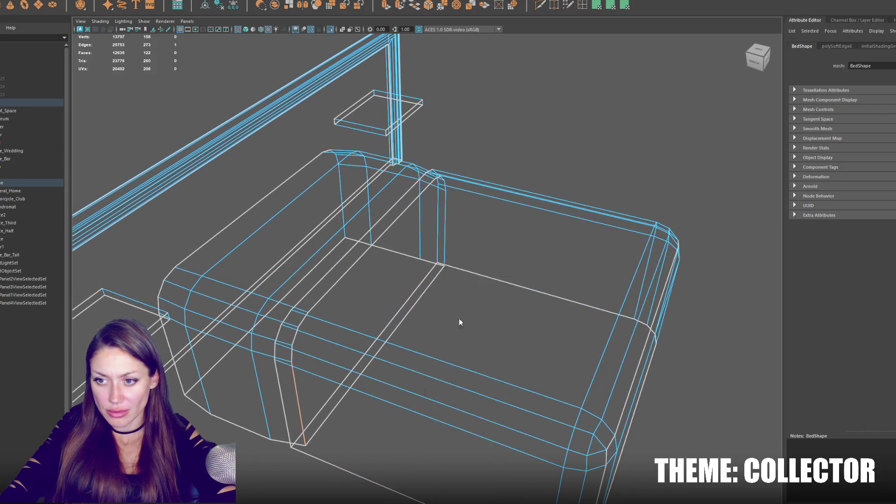
key(w)
scroll(458, 316, down, 5)
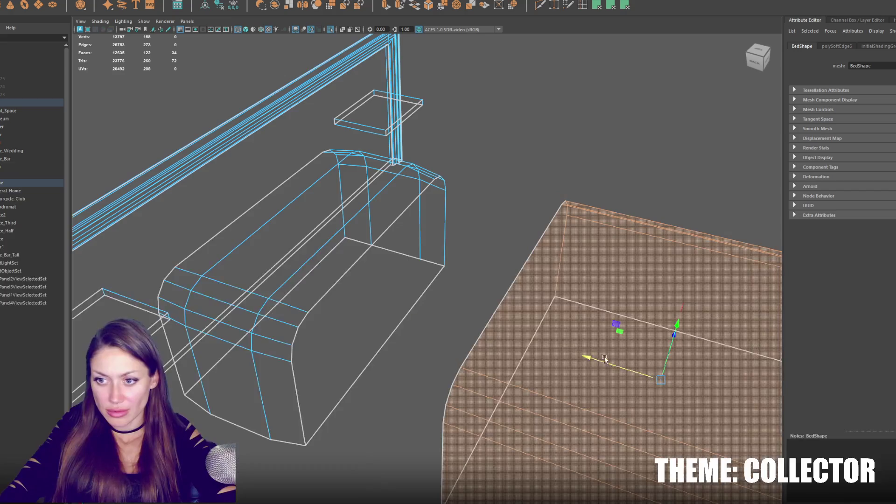
key(6)
mouse_move(609, 357)
mouse_down()
mouse_move(586, 338)
mouse_move(530, 344)
mouse_up()
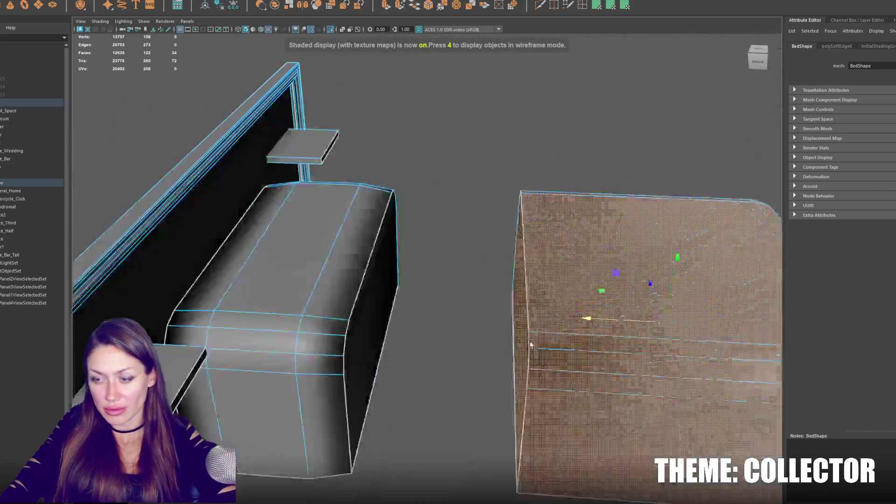
scroll(530, 344, down, 3)
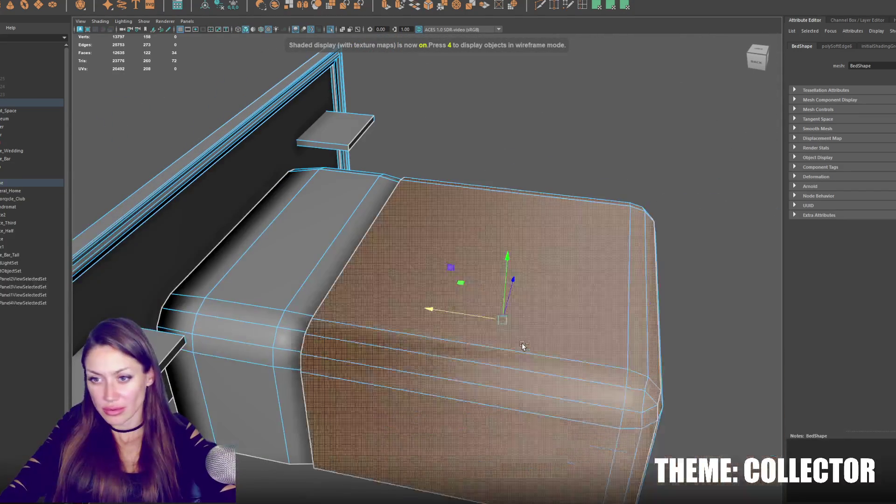
scroll(522, 346, down, 5)
key(4)
scroll(379, 194, up, 5)
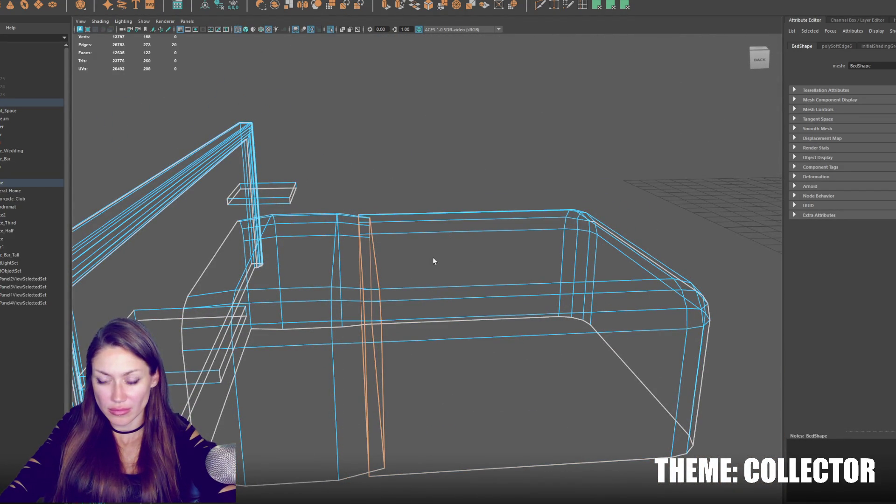
drag(407, 258, 416, 268)
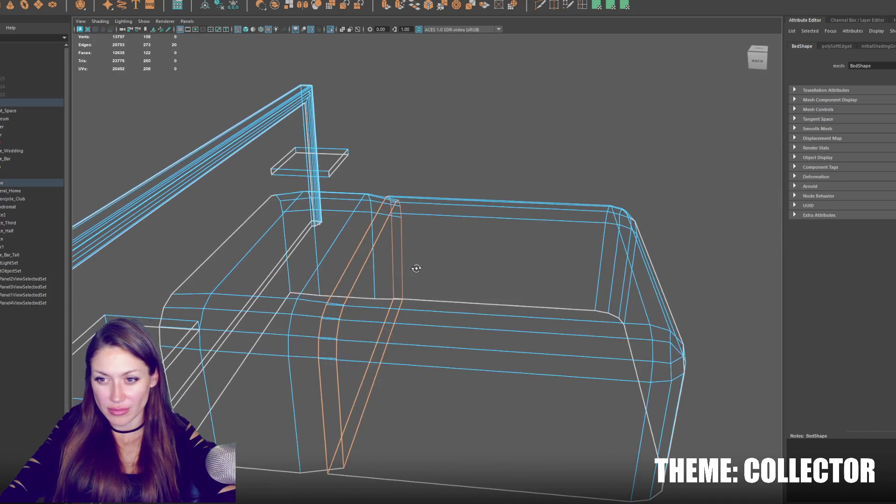
shift+right_click(471, 170)
key(5)
Step: Soften another set of bed edges and check the smooth shading from a three-quarter view
click(528, 147)
mouse_move(526, 162)
mouse_down()
mouse_move(472, 166)
mouse_move(531, 168)
mouse_move(363, 301)
mouse_move(413, 265)
mouse_move(462, 257)
mouse_move(294, 239)
mouse_move(342, 259)
mouse_move(393, 254)
mouse_move(427, 292)
mouse_move(450, 381)
mouse_up()
click(362, 302)
right_click(478, 210)
key(4)
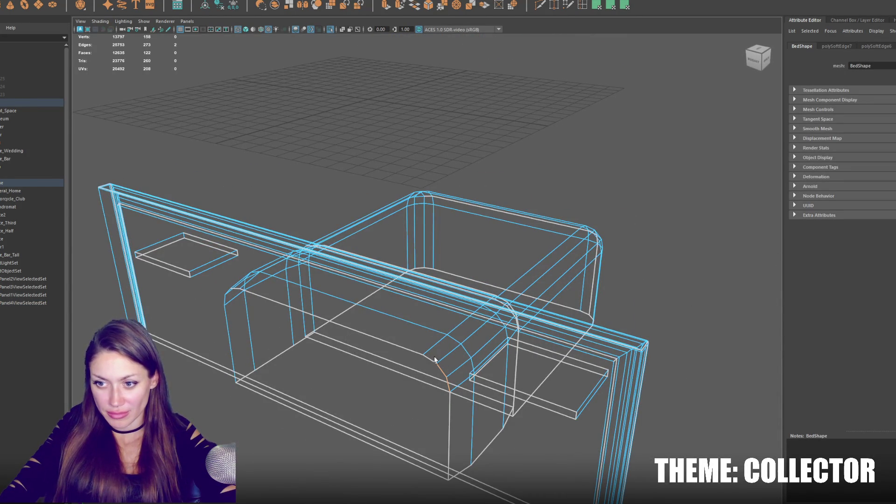
mouse_move(418, 411)
mouse_down()
mouse_move(394, 380)
mouse_move(420, 385)
mouse_move(412, 412)
mouse_up()
right_click(577, 166)
click(578, 175)
key(5)
mouse_move(581, 173)
mouse_down()
mouse_move(442, 186)
mouse_move(432, 168)
mouse_move(444, 178)
mouse_move(383, 185)
mouse_move(446, 160)
mouse_move(460, 196)
mouse_move(564, 194)
mouse_move(482, 188)
mouse_up()
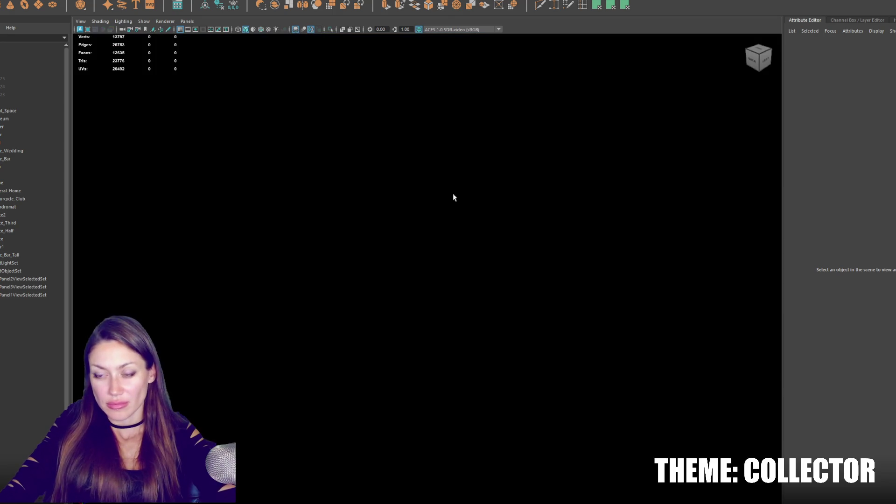
mouse_move(369, 197)
mouse_down()
mouse_move(572, 172)
mouse_move(546, 225)
mouse_move(486, 214)
mouse_move(518, 226)
mouse_move(520, 256)
mouse_move(553, 266)
mouse_move(527, 302)
mouse_move(502, 281)
mouse_move(438, 354)
mouse_up()
Step: In wireframe view, select the Door_Interior object and collapse its group in the Outliner
key(4)
click(410, 345)
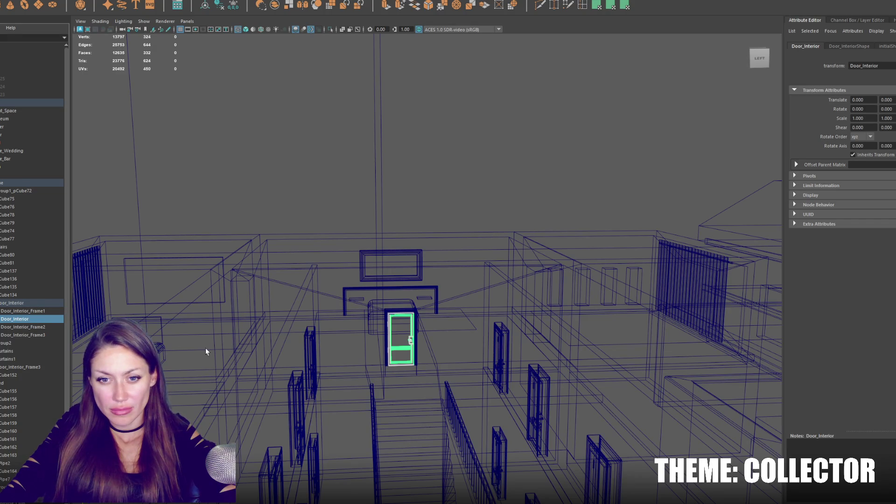
click(57, 326)
shift+click(44, 334)
key(Delete)
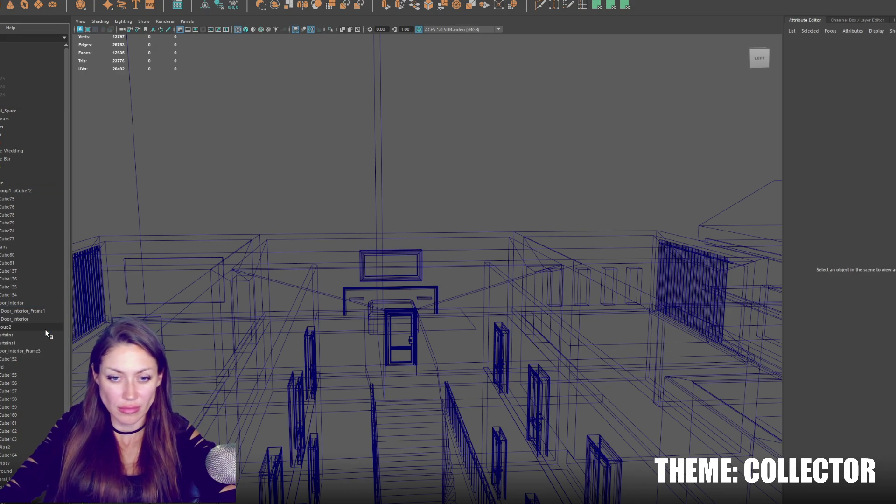
Step: Duplicate the interior door, rotate it to face the doorway and slide it in
key(ctrl+d)
key(w)
mouse_move(399, 324)
mouse_down()
mouse_move(398, 308)
mouse_move(290, 323)
mouse_move(489, 354)
mouse_up()
key(f)
key(5)
key(e)
mouse_move(441, 297)
mouse_down()
mouse_move(406, 299)
mouse_move(459, 297)
mouse_move(412, 301)
mouse_up()
key(w)
mouse_move(418, 253)
mouse_down()
mouse_move(436, 294)
mouse_move(433, 273)
mouse_move(410, 280)
mouse_move(420, 304)
mouse_move(227, 314)
mouse_up()
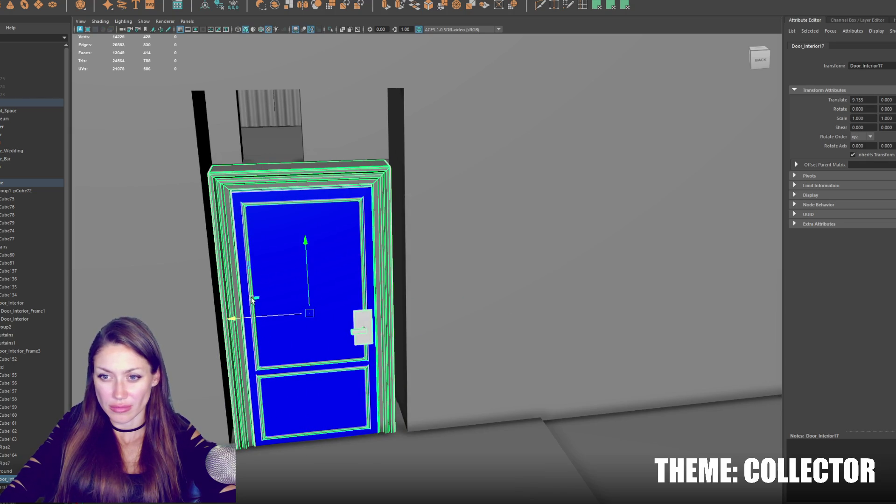
Step: In face mode, narrow the wall's doorway sides and lower its top face onto the door
click(422, 140)
right_click(417, 142)
click(416, 161)
key(f)
shift+click(237, 104)
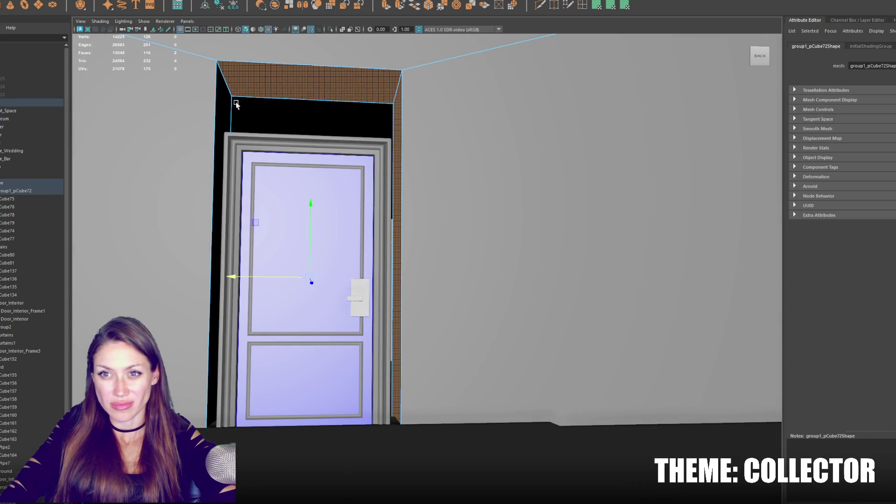
shift+click(242, 189)
drag(232, 277, 251, 277)
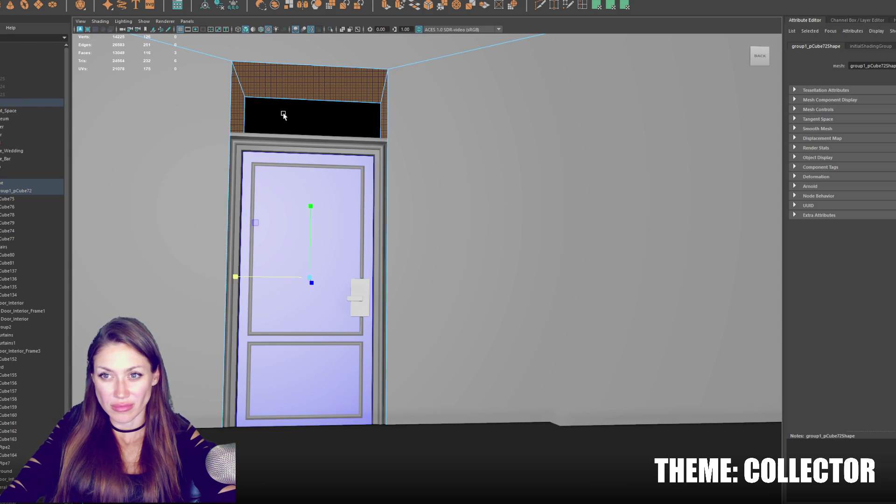
click(313, 94)
drag(313, 56, 306, 127)
Step: Check the door's fit in the wall from several angles in wireframe and textured views
alt+drag(354, 155, 543, 183)
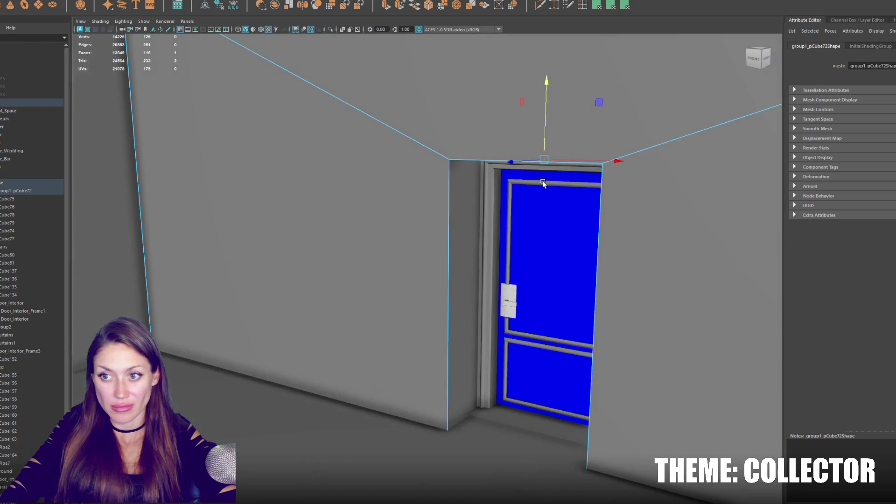
click(491, 210)
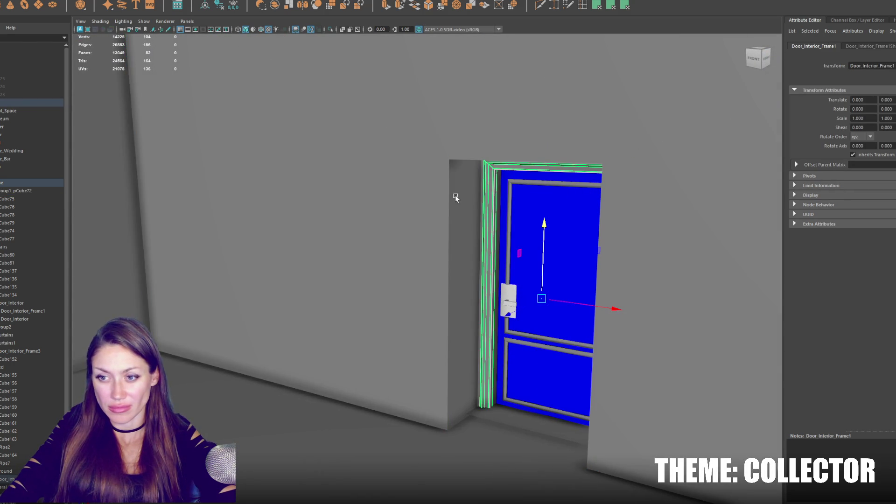
click(455, 196)
scroll(453, 203, down, 5)
key(4)
mouse_move(453, 202)
alt+mouse_down()
mouse_move(417, 201)
mouse_move(477, 219)
mouse_move(454, 237)
mouse_move(499, 224)
mouse_move(467, 220)
mouse_move(388, 247)
alt+mouse_up()
key(5)
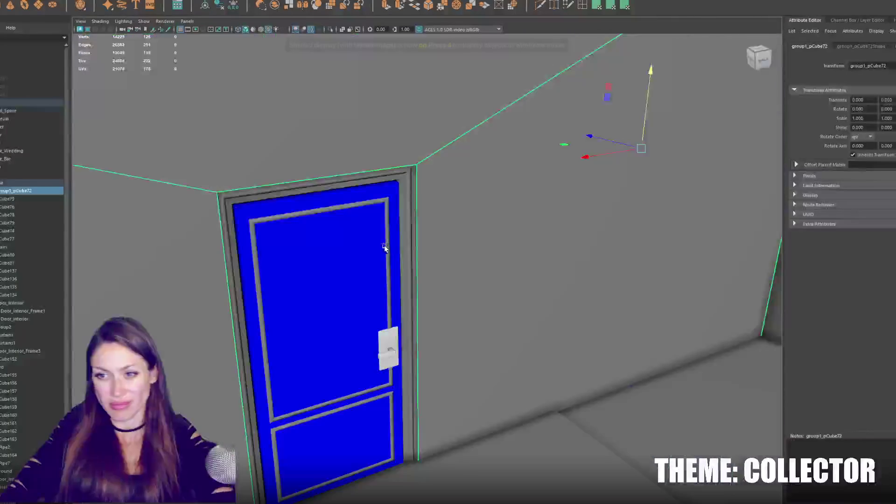
key(6)
Step: Select the new door, view it head-on, and create a new poly cube
click(196, 233)
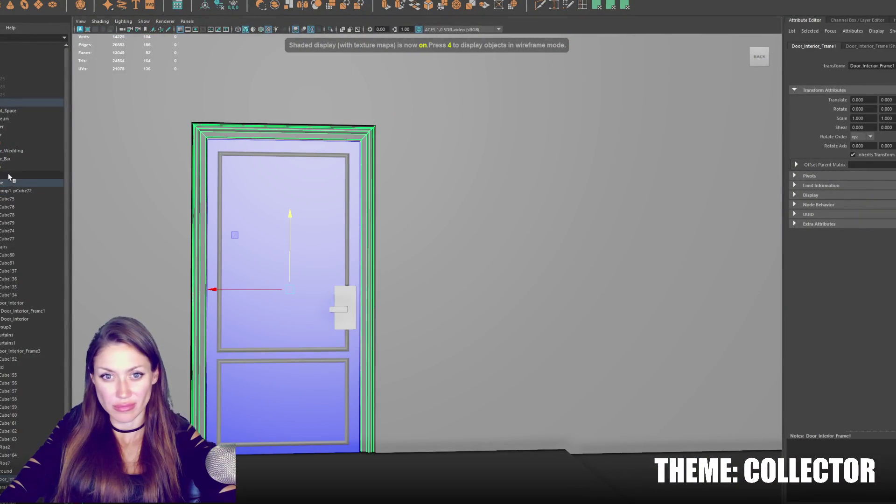
click(9, 479)
alt+drag(327, 326, 262, 410)
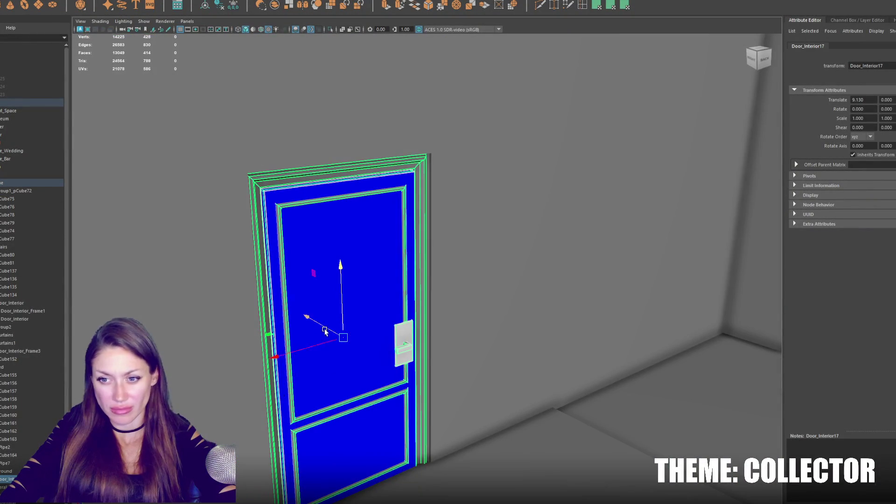
alt+drag(314, 328, 352, 223)
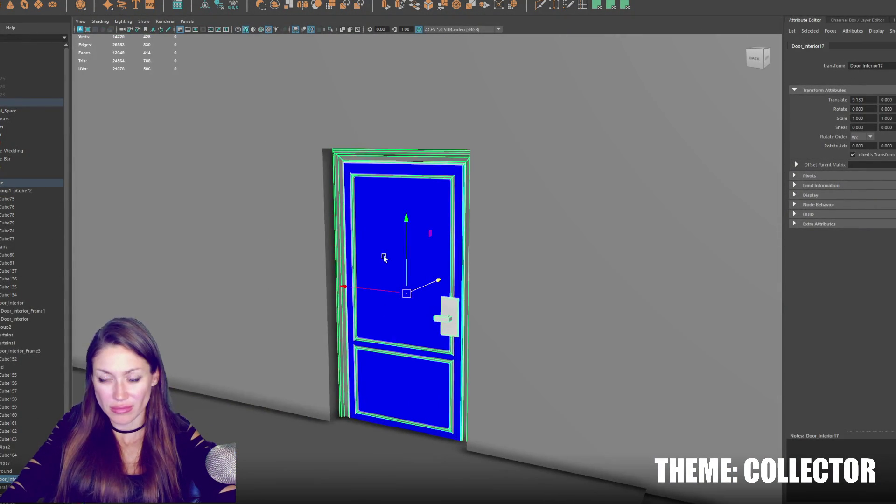
shift+right_click(447, 291)
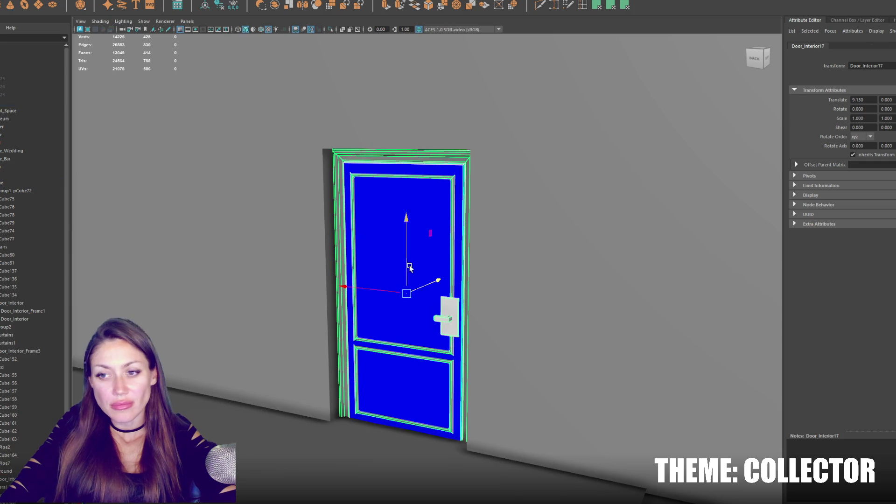
scroll(447, 291, down, 5)
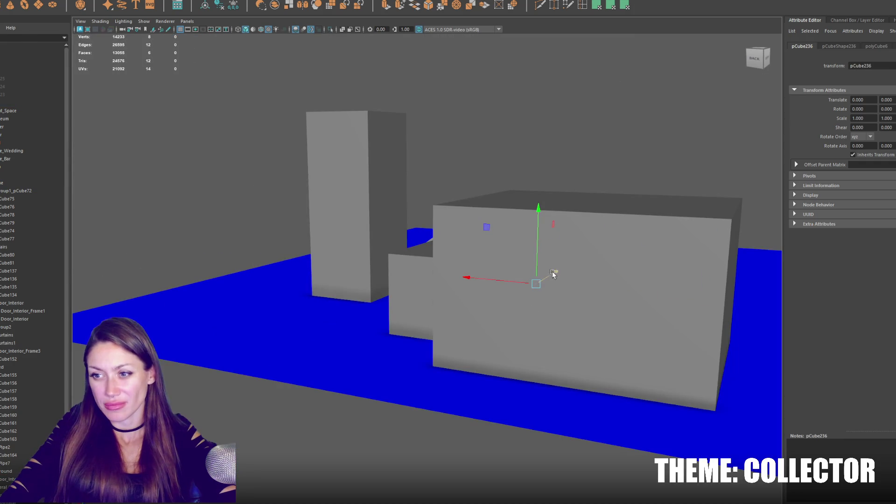
Step: Move the new cube up against the blue door
key(f)
scroll(465, 267, up, 5)
alt+drag(465, 267, 204, 342)
scroll(204, 342, down, 5)
drag(410, 283, 259, 315)
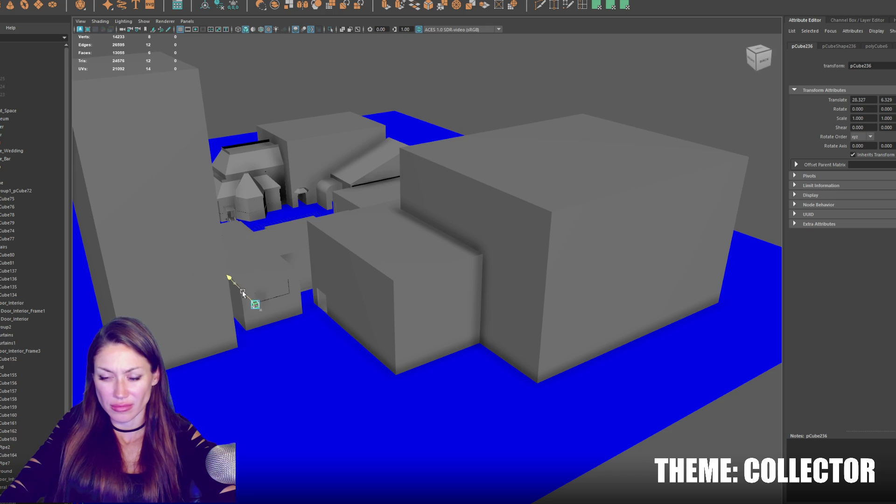
drag(240, 287, 232, 289)
key(f)
scroll(405, 268, down, 2)
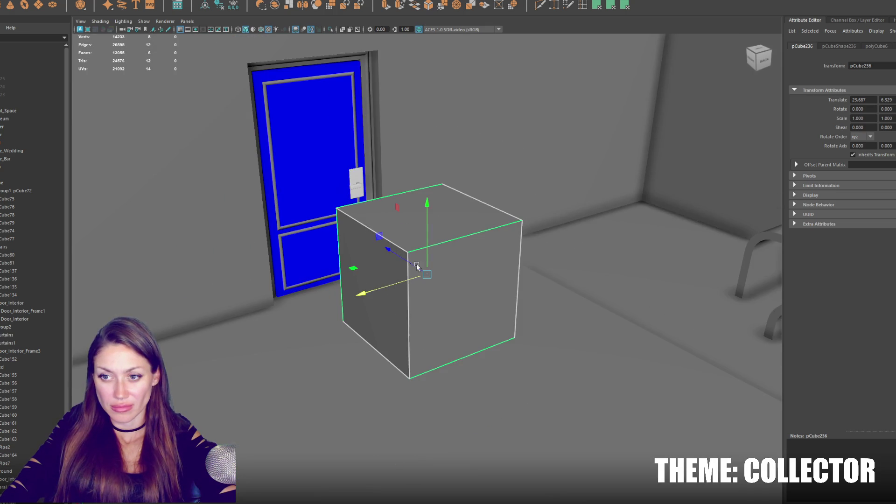
Step: Delete five of the cube's faces so only a single plane remains
key(F11)
click(440, 277)
key(ctrl+shift+i)
key(Delete)
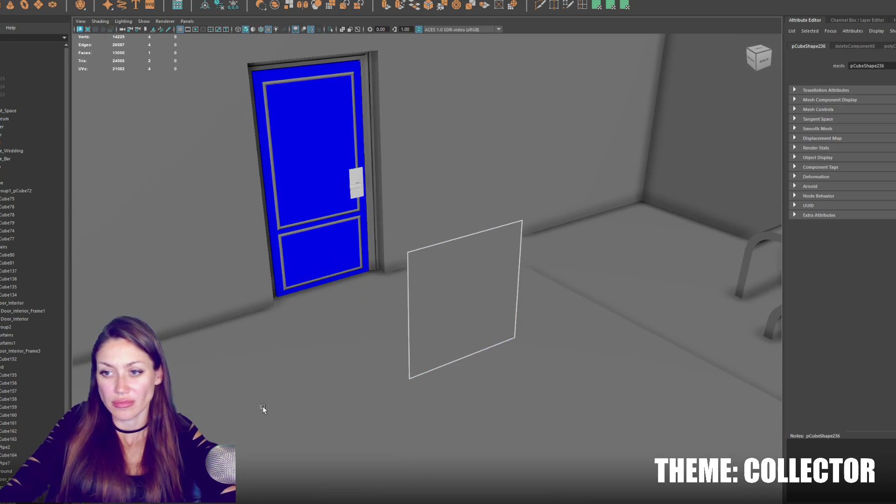
key(F8)
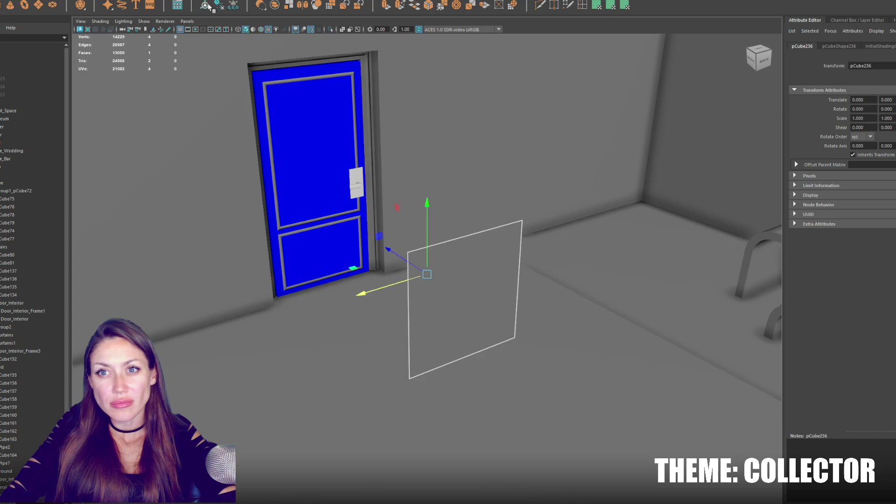
Step: Scale the plane into a narrow window pane and place it on the door's upper panel
key(r)
scroll(439, 297, down, 2)
mouse_move(438, 297)
mouse_down()
mouse_move(459, 280)
mouse_move(468, 257)
mouse_up()
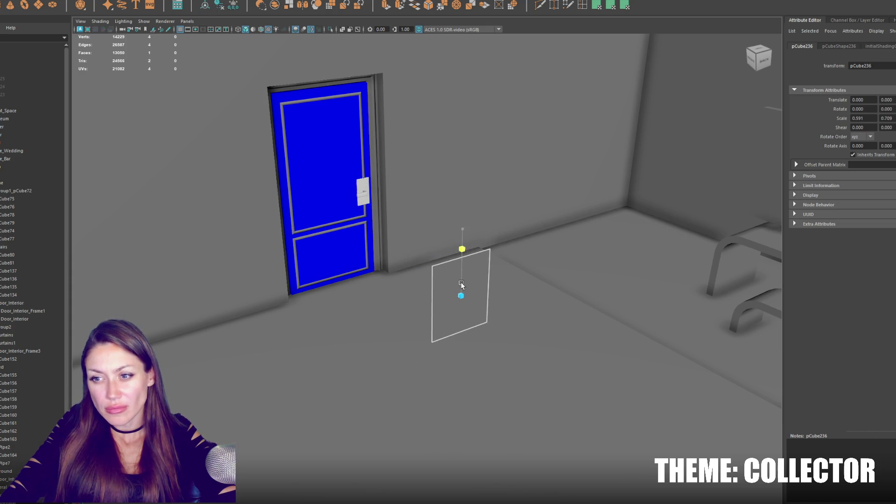
mouse_move(450, 307)
mouse_down()
mouse_move(294, 172)
mouse_move(330, 196)
mouse_up()
key(w)
drag(329, 161, 328, 131)
drag(324, 167, 329, 134)
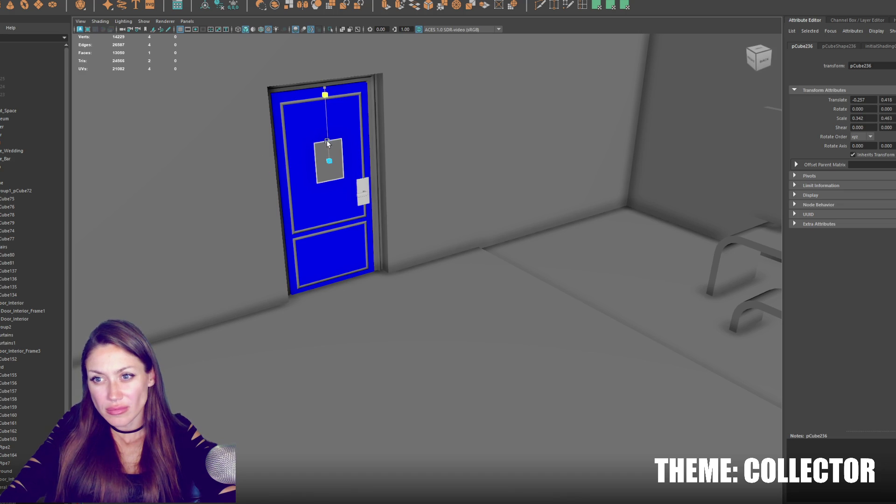
key(w)
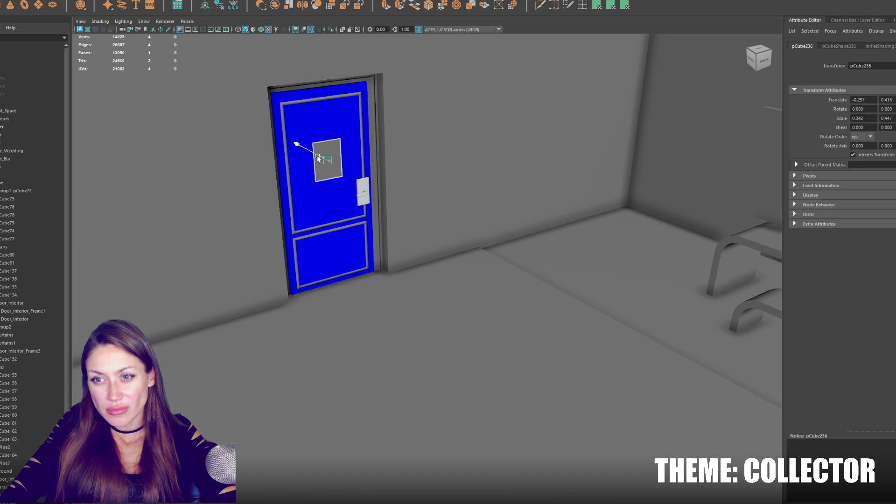
mouse_move(482, 75)
alt+mouse_down()
mouse_move(377, 178)
mouse_move(352, 184)
mouse_move(327, 149)
alt+mouse_up()
click(219, 5)
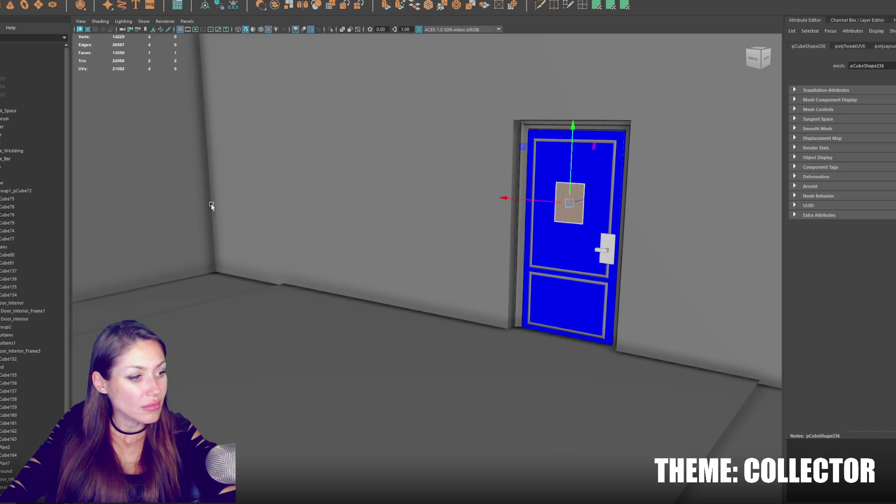
Step: Select the floor plane pCube160 and duplicate it
click(301, 190)
key(f)
mouse_move(454, 232)
mouse_down()
mouse_move(491, 233)
mouse_move(416, 275)
mouse_up()
scroll(490, 234, up, 5)
click(340, 384)
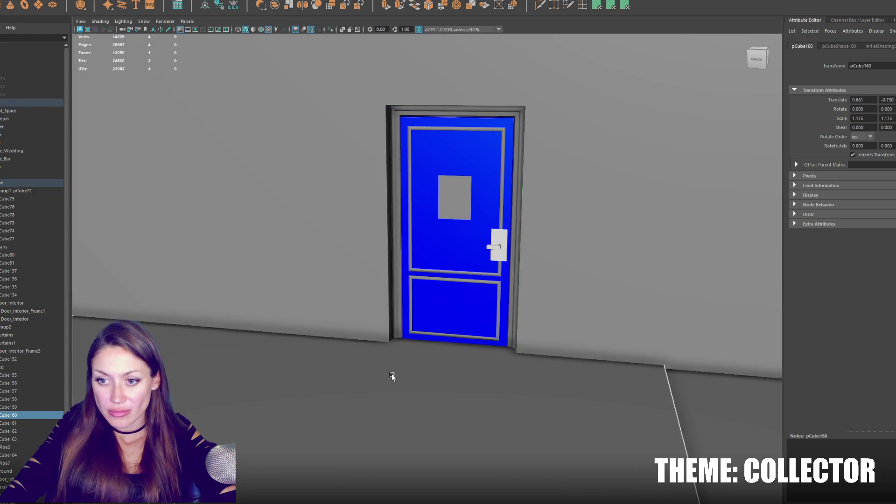
key(f)
drag(428, 362, 446, 336)
key(4)
scroll(516, 346, down, 5)
mouse_move(516, 346)
mouse_down()
mouse_move(349, 272)
mouse_move(601, 244)
mouse_move(407, 198)
mouse_up()
key(ctrl+d)
Step: Move pCube237 onto the hallway floor and stretch it to the hallway's length and width
mouse_move(380, 167)
mouse_down()
mouse_move(430, 462)
mouse_move(440, 284)
mouse_move(440, 292)
mouse_move(383, 267)
mouse_move(390, 330)
mouse_move(407, 356)
mouse_move(393, 387)
mouse_up()
key(f)
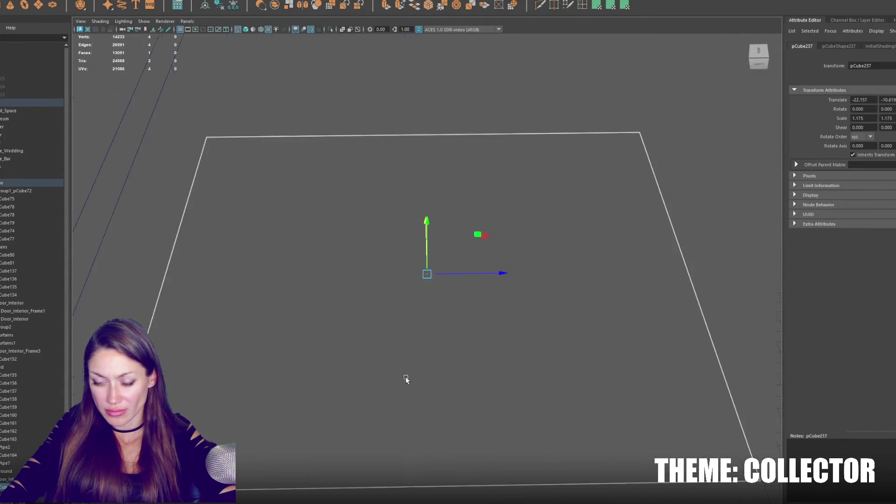
scroll(420, 334, down, 3)
key(6)
mouse_move(427, 325)
mouse_down()
mouse_move(430, 269)
mouse_move(455, 264)
mouse_up()
mouse_move(430, 117)
mouse_down()
mouse_move(424, 228)
mouse_move(437, 181)
mouse_move(430, 186)
mouse_move(457, 234)
mouse_up()
mouse_move(552, 242)
mouse_down()
mouse_move(515, 237)
mouse_move(570, 240)
mouse_move(393, 239)
mouse_move(385, 249)
mouse_move(299, 205)
mouse_move(342, 266)
mouse_up()
key(f)
key(w)
key(r)
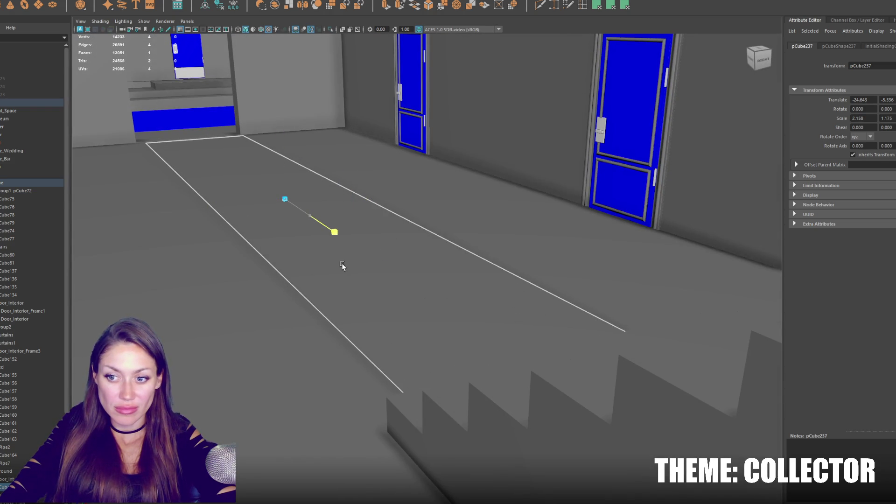
drag(283, 179, 286, 182)
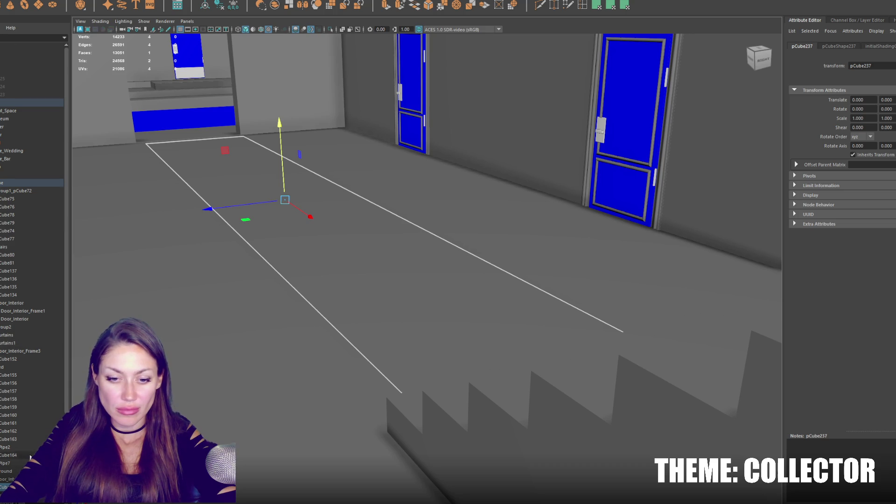
Step: Parent pCube237 under the City group in the Outliner
scroll(28, 457, down, 2)
mouse_move(21, 438)
mouse_down()
mouse_move(38, 132)
mouse_move(28, 135)
mouse_up()
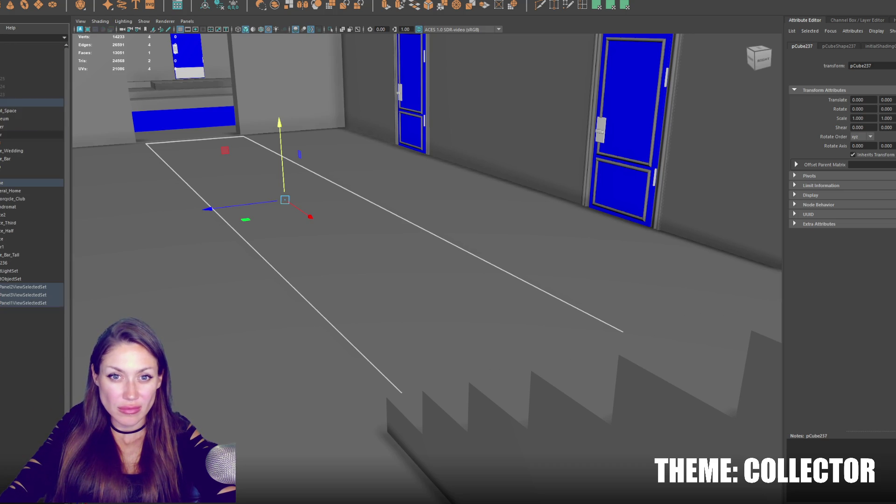
click(16, 102)
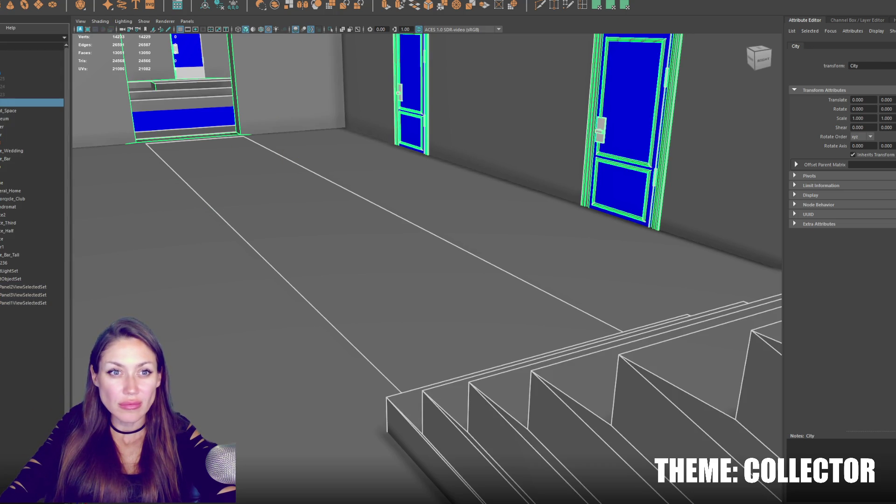
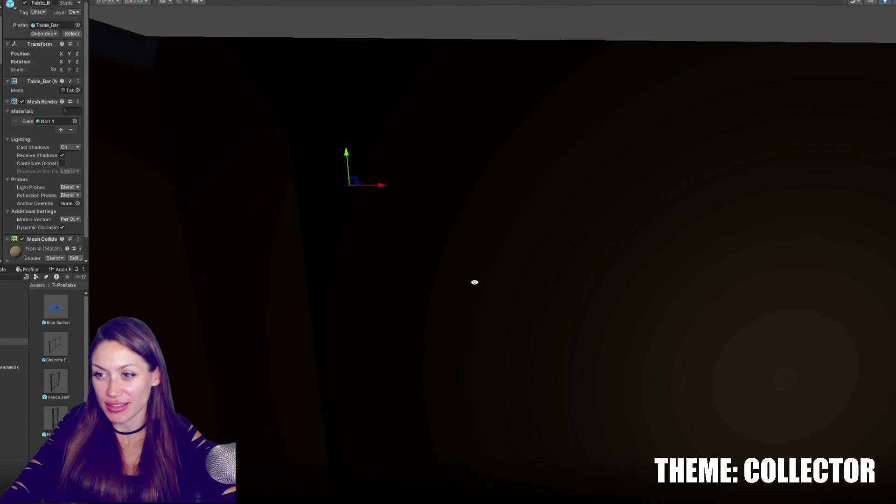
Step: Select the Wall_Corner piece and frame the Scene view on it
mouse_move(475, 281)
mouse_down()
mouse_move(483, 300)
mouse_move(506, 280)
mouse_move(466, 360)
mouse_move(504, 385)
mouse_up()
click(494, 394)
click(502, 395)
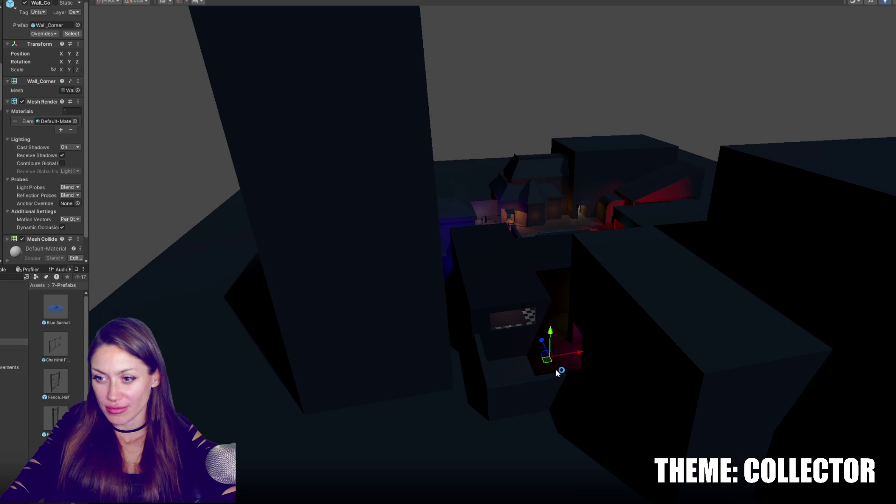
click(538, 388)
mouse_move(539, 388)
mouse_down()
mouse_move(540, 369)
mouse_move(413, 258)
mouse_up()
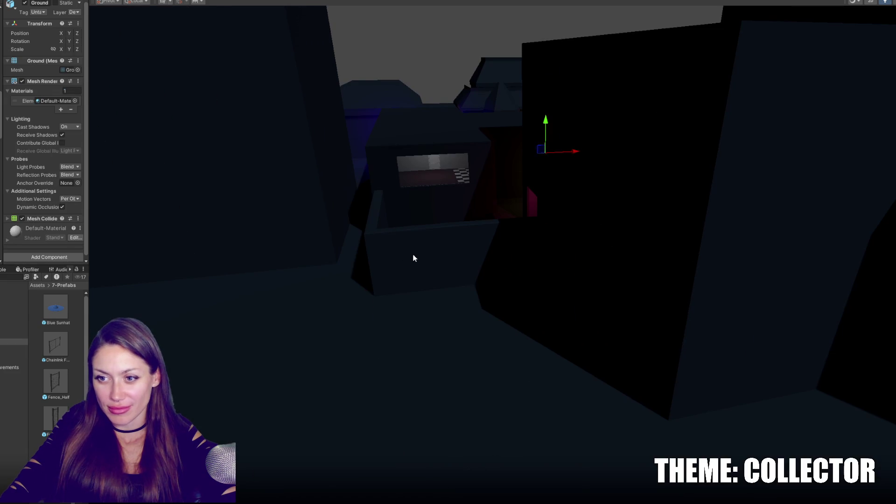
click(413, 258)
key(f)
Step: Slide Wall_Corner left along X to -26.06 and turn off Scene view lighting
drag(89, 209, 136, 206)
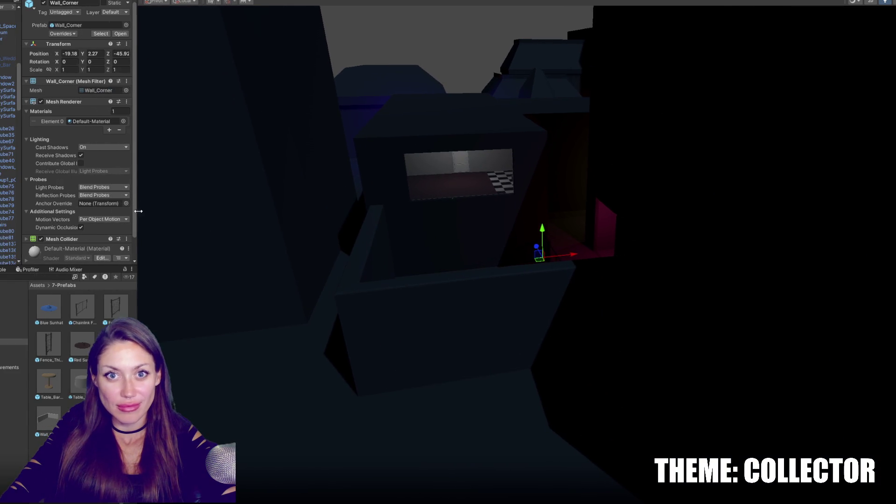
drag(567, 256, 560, 263)
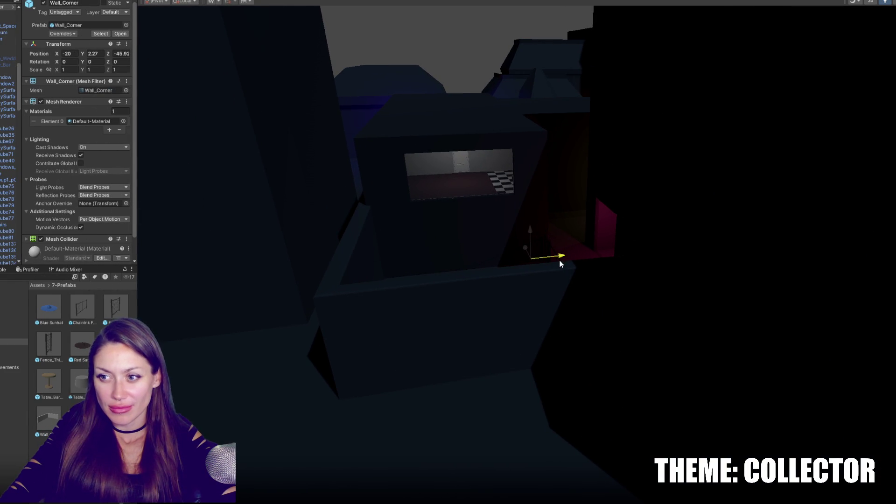
click(885, 2)
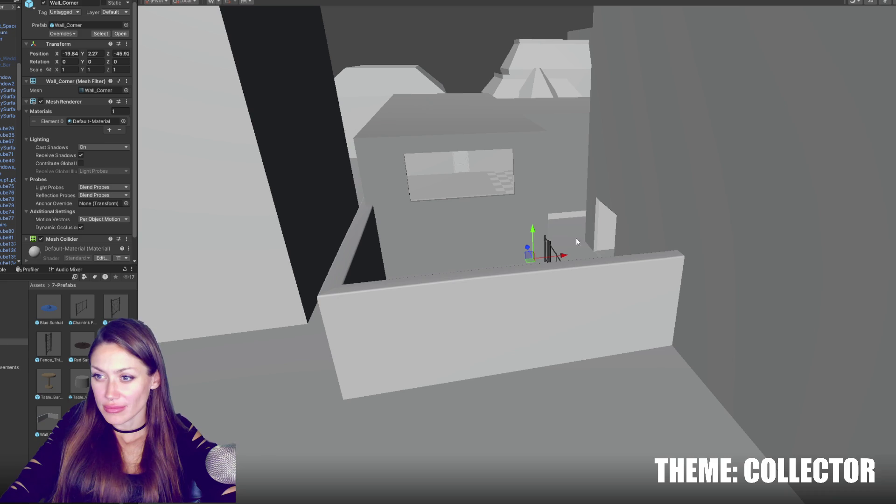
mouse_move(558, 256)
mouse_down()
mouse_move(430, 266)
mouse_move(564, 261)
mouse_move(445, 289)
mouse_move(465, 278)
mouse_move(480, 326)
mouse_move(503, 334)
mouse_move(556, 310)
mouse_move(535, 310)
mouse_move(532, 280)
mouse_up()
Step: Rotate Chainlink Fence (13) to Y 180 and move it to X -14.13, Z 0.79 against the building wall
click(531, 249)
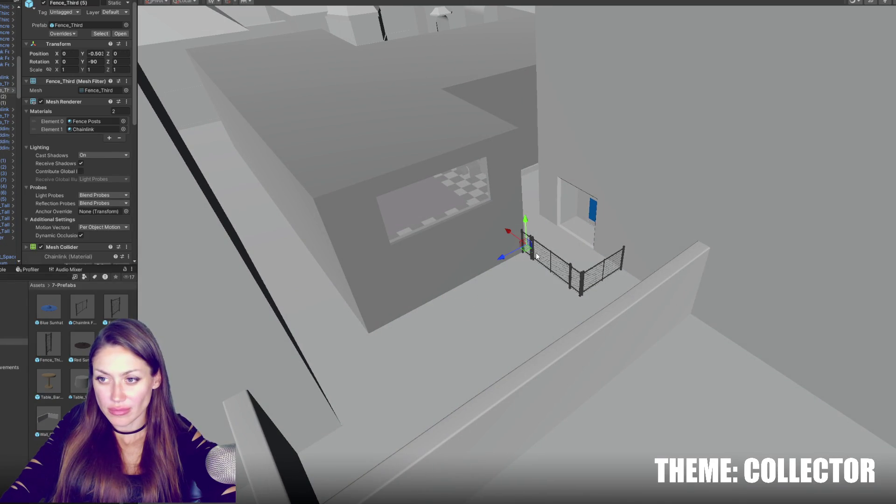
click(536, 256)
mouse_move(570, 252)
mouse_down()
mouse_move(445, 332)
mouse_move(332, 364)
mouse_up()
key(e)
key(w)
mouse_move(409, 344)
mouse_down()
mouse_move(366, 376)
mouse_move(378, 373)
mouse_move(355, 356)
mouse_move(296, 356)
mouse_up()
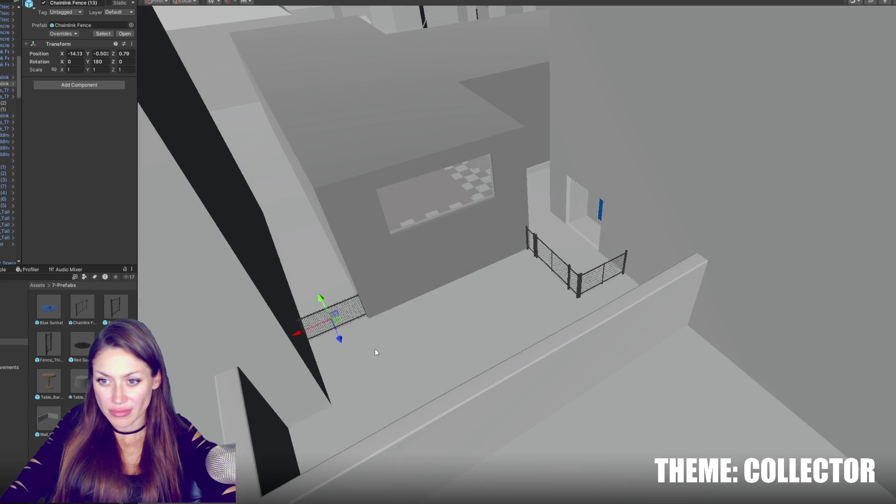
Step: Turn Scene lighting back on and view the lit level from overhead
mouse_move(427, 337)
mouse_down()
mouse_move(512, 340)
mouse_move(420, 344)
mouse_move(588, 343)
mouse_move(819, 41)
mouse_up()
click(891, 3)
mouse_move(678, 194)
mouse_down()
mouse_move(482, 266)
mouse_move(644, 256)
mouse_move(715, 232)
mouse_move(652, 242)
mouse_move(472, 242)
mouse_move(479, 227)
mouse_up()
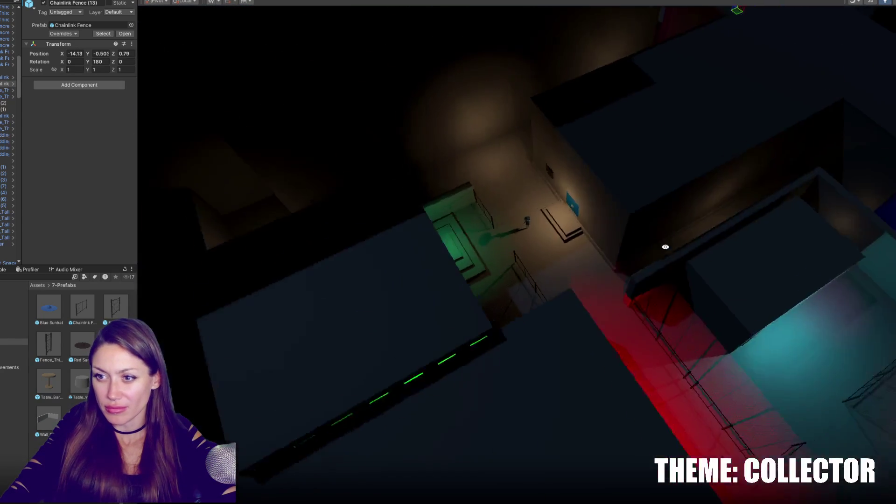
scroll(479, 227, up, 2)
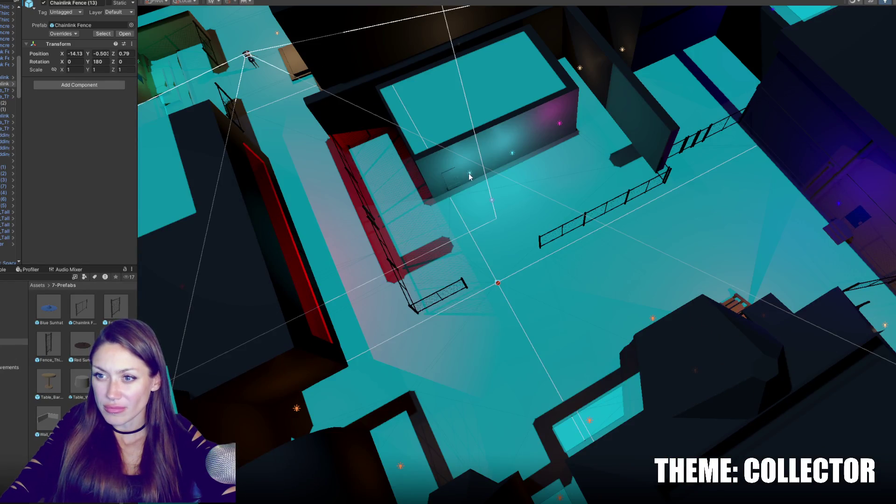
Step: Shrink the cyan laundromat point light's range and move it along X
click(512, 154)
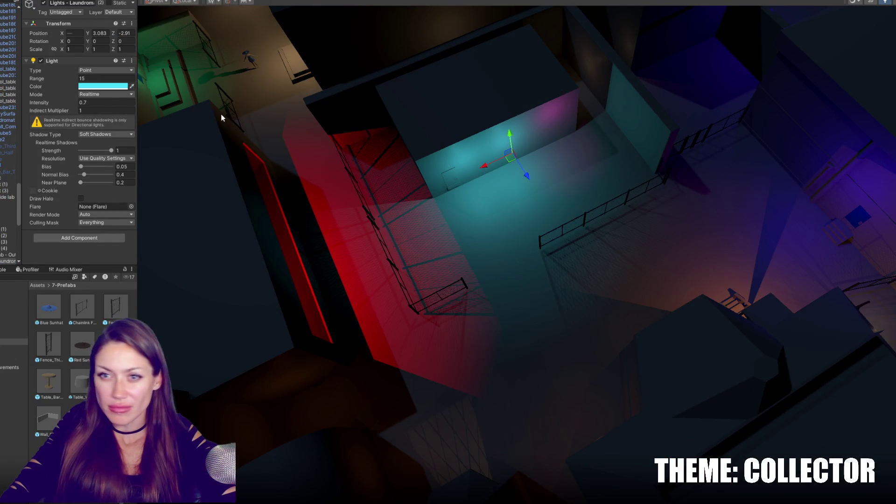
drag(45, 85, 2, 94)
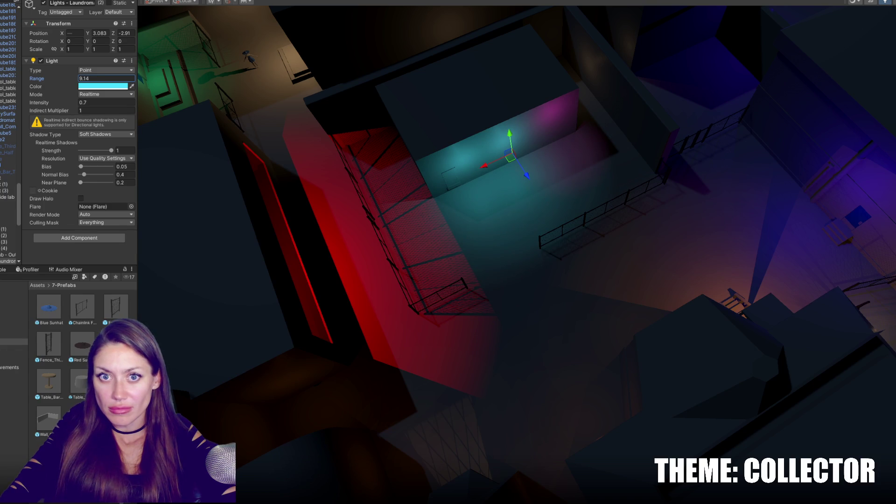
drag(485, 169, 536, 155)
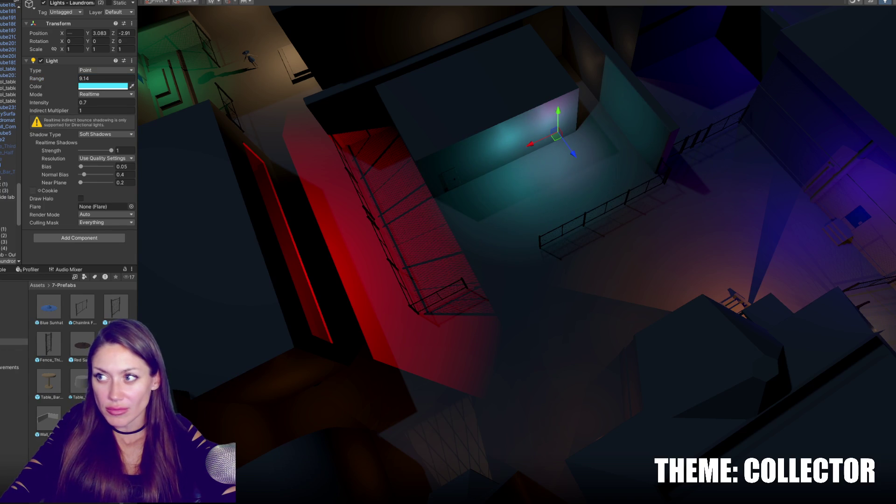
Step: Move the pink FF4896 light and both cyan lights into place inside the laundromat room
click(561, 126)
drag(533, 138, 422, 183)
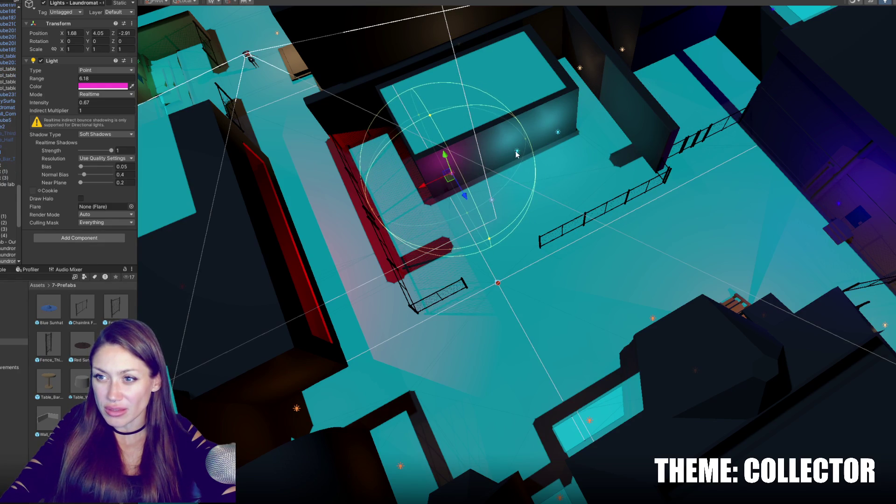
click(517, 151)
shift+click(555, 133)
drag(525, 149, 522, 152)
click(453, 174)
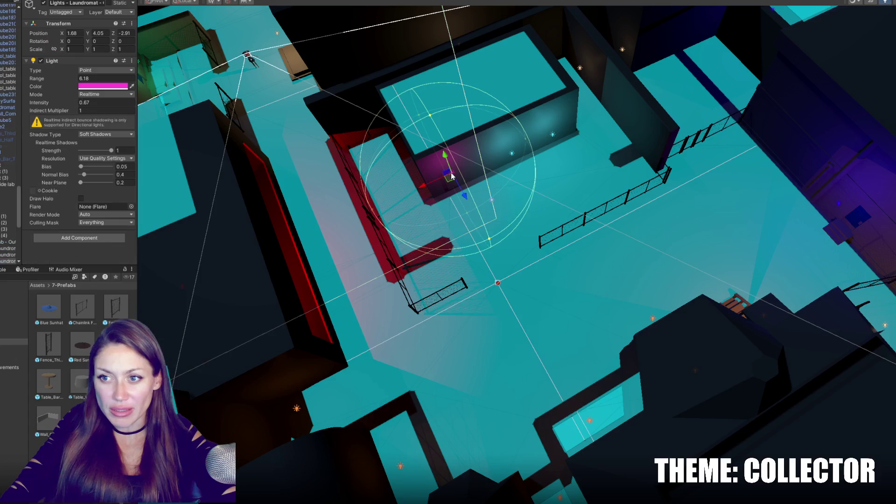
click(123, 87)
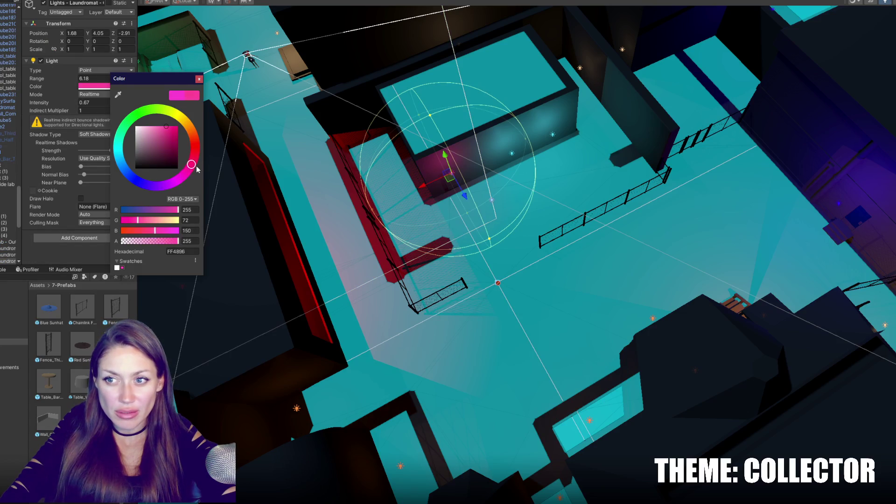
mouse_move(467, 186)
mouse_down()
mouse_move(508, 170)
mouse_move(631, 178)
mouse_move(600, 184)
mouse_move(646, 211)
mouse_move(528, 238)
mouse_move(658, 230)
mouse_move(698, 201)
mouse_move(680, 208)
mouse_move(676, 114)
mouse_move(690, 216)
mouse_move(639, 225)
mouse_up()
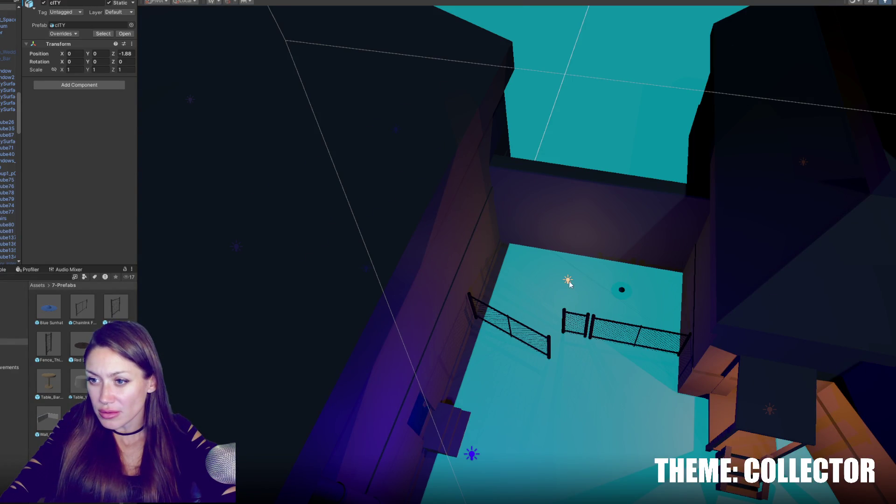
Step: Give the Motorcycle Club light range 7.8 and intensity 0.2, repositioning it over the fenced alley
click(567, 281)
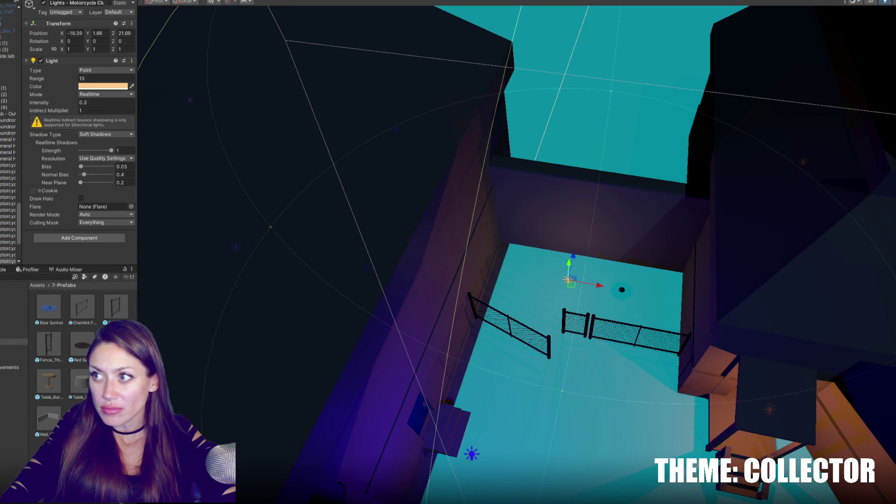
mouse_move(569, 265)
mouse_down()
mouse_move(570, 205)
mouse_move(591, 167)
mouse_up()
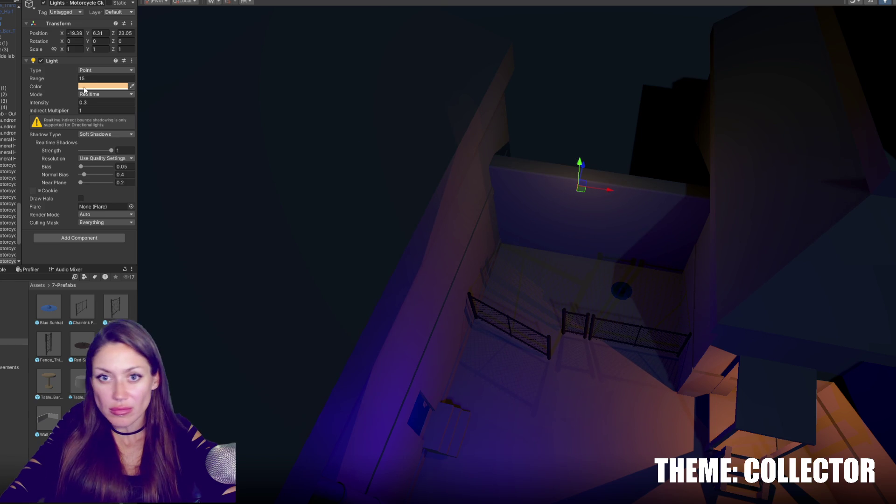
drag(61, 78, 44, 85)
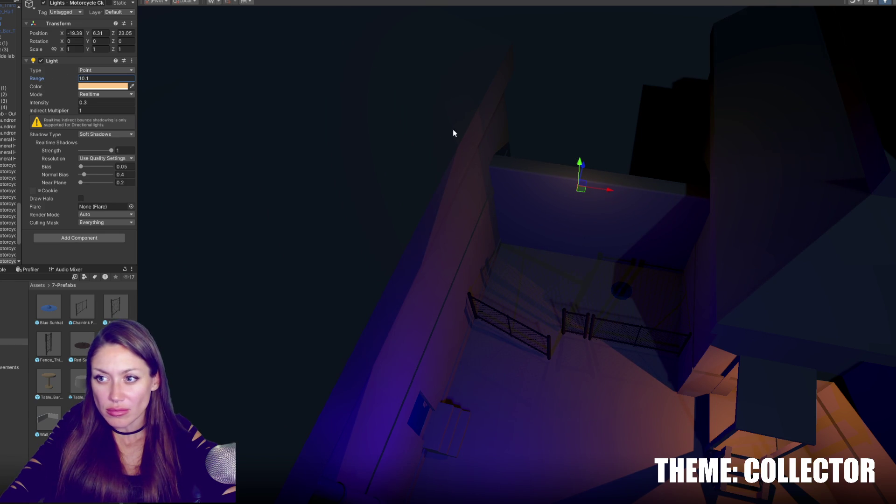
drag(575, 160, 576, 196)
mouse_move(611, 225)
mouse_down()
mouse_move(692, 243)
mouse_move(667, 252)
mouse_move(689, 273)
mouse_move(676, 272)
mouse_up()
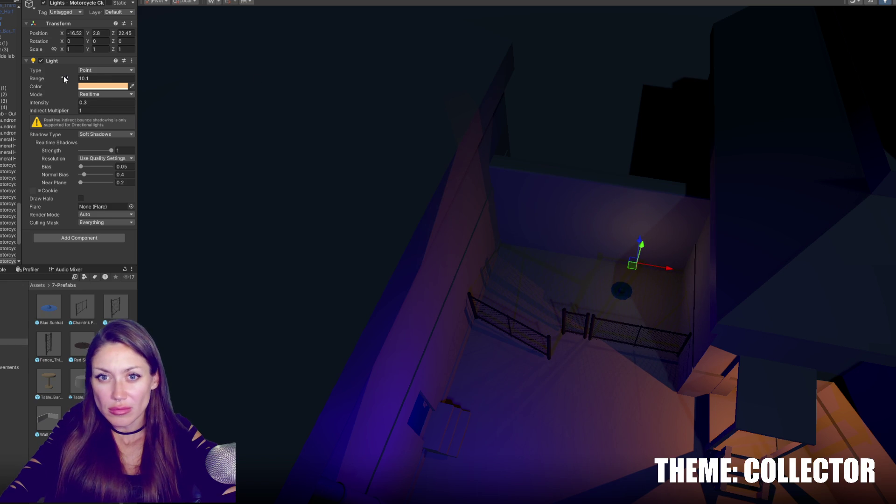
click(641, 250)
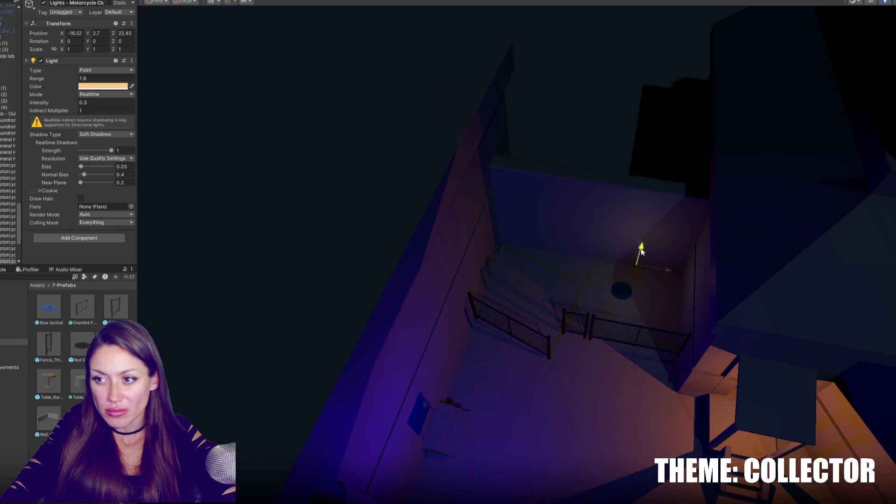
click(97, 103)
text(.2)
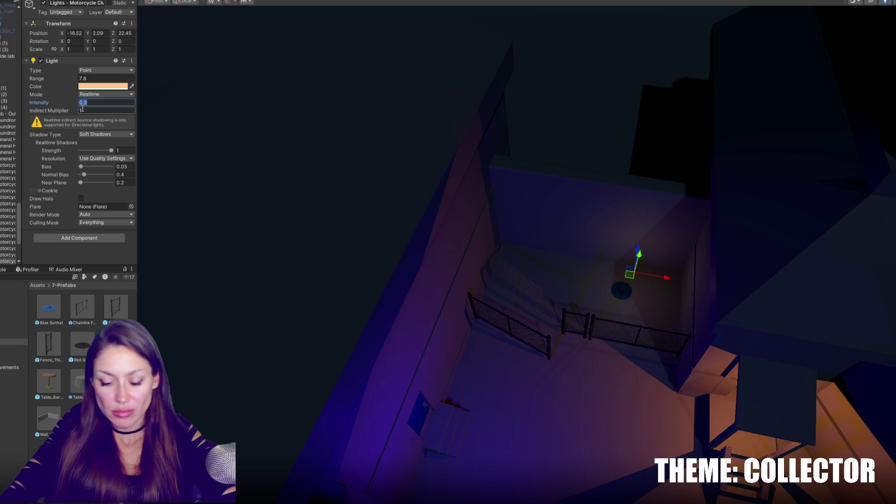
mouse_move(671, 282)
mouse_down()
mouse_move(661, 282)
mouse_move(670, 279)
mouse_move(659, 290)
mouse_move(672, 292)
mouse_move(662, 310)
mouse_move(643, 262)
mouse_move(651, 248)
mouse_move(711, 221)
mouse_up()
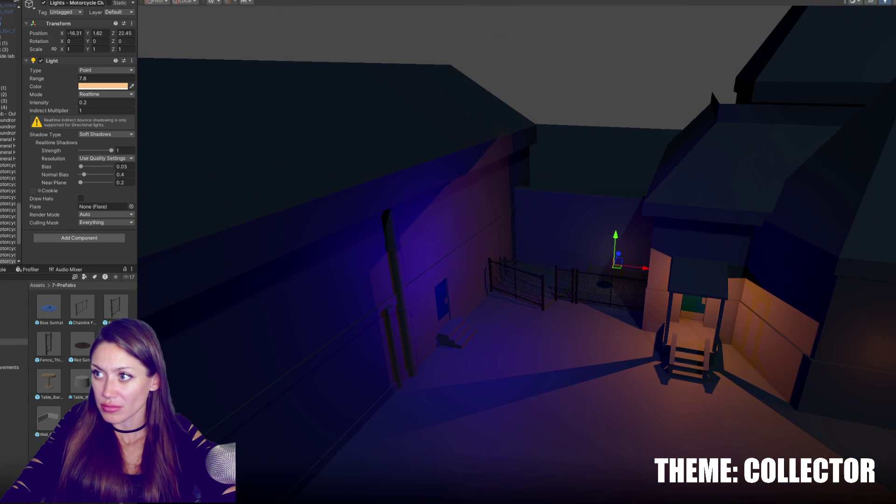
Step: Shrink the Funeral Home light's range
click(700, 292)
drag(59, 82, 42, 82)
mouse_move(535, 276)
mouse_down()
mouse_move(410, 296)
mouse_move(376, 327)
mouse_move(683, 274)
mouse_move(636, 274)
mouse_move(529, 180)
mouse_move(550, 241)
mouse_up()
click(530, 184)
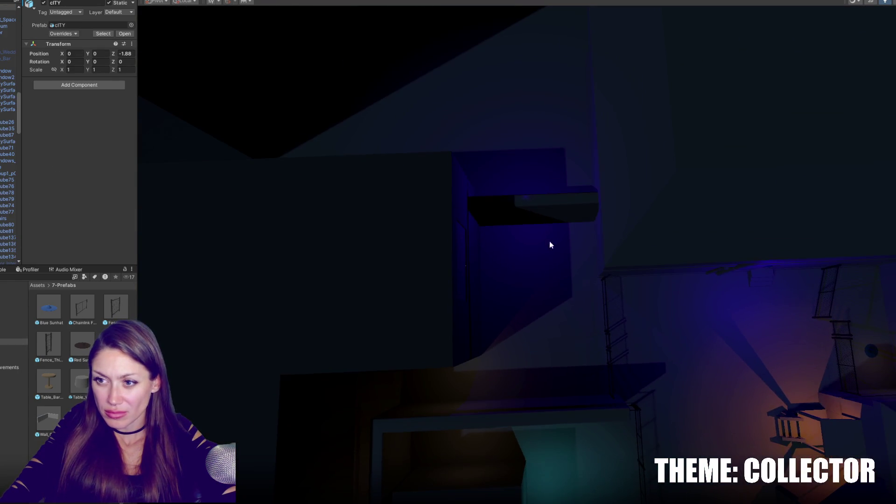
click(525, 199)
drag(525, 199, 540, 217)
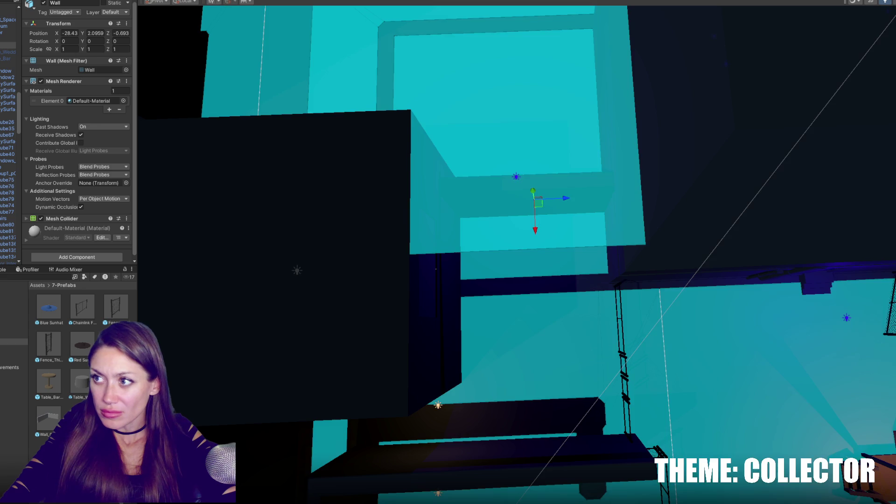
Step: Move the Motorcycle Club light against the building wall at X -26.11, Y 4.46, Z 0.07
click(516, 187)
mouse_move(518, 225)
mouse_down()
mouse_move(518, 237)
mouse_move(744, 236)
mouse_move(703, 120)
mouse_up()
mouse_move(562, 157)
mouse_down()
mouse_move(616, 177)
mouse_move(580, 178)
mouse_up()
drag(589, 136, 584, 150)
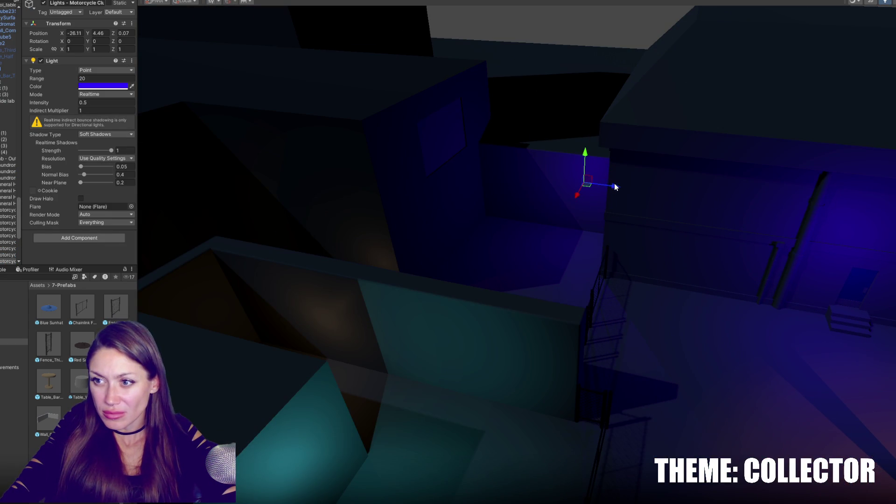
mouse_move(633, 199)
mouse_down()
mouse_move(609, 166)
mouse_move(561, 240)
mouse_move(860, 231)
mouse_move(764, 183)
mouse_up()
click(609, 166)
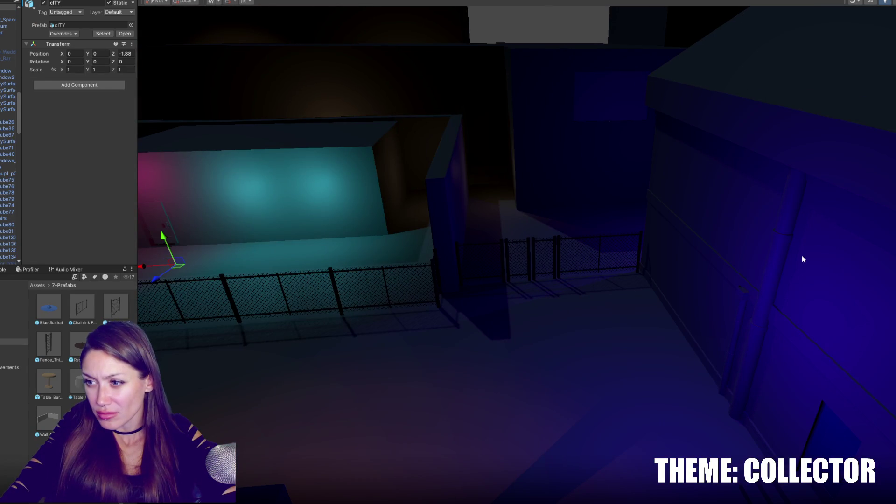
Step: Group the selected pipe pieces under a new empty parent named Pipes
click(783, 251)
shift+click(744, 310)
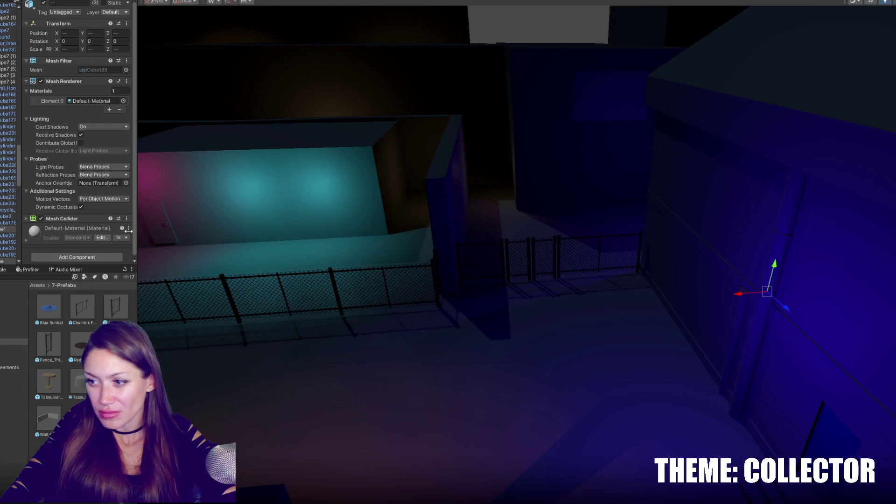
click(8, 230)
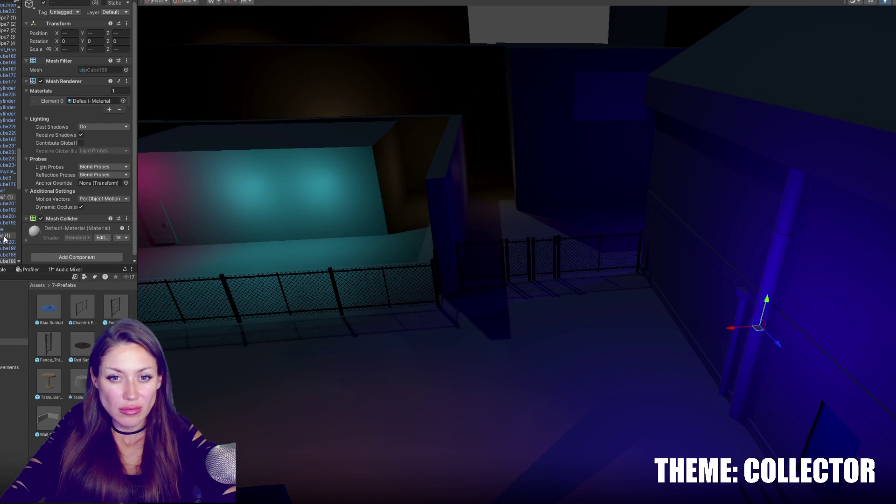
right_click(8, 231)
click(44, 339)
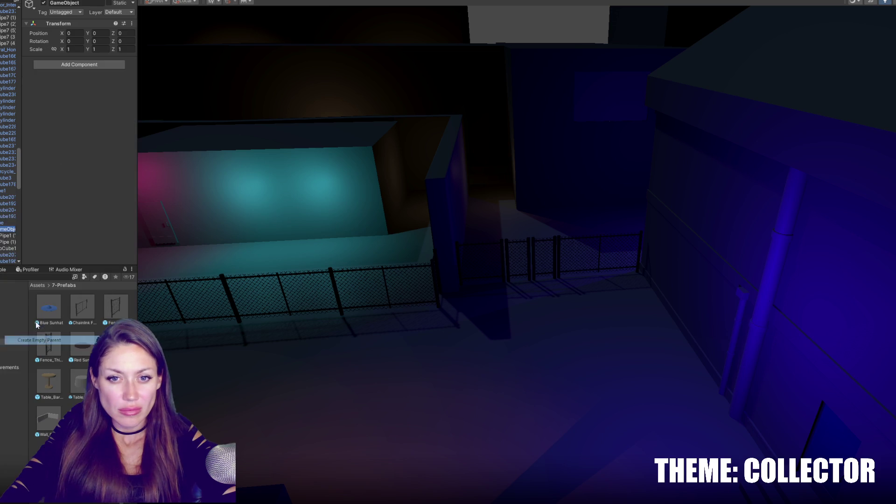
text(Pipes)
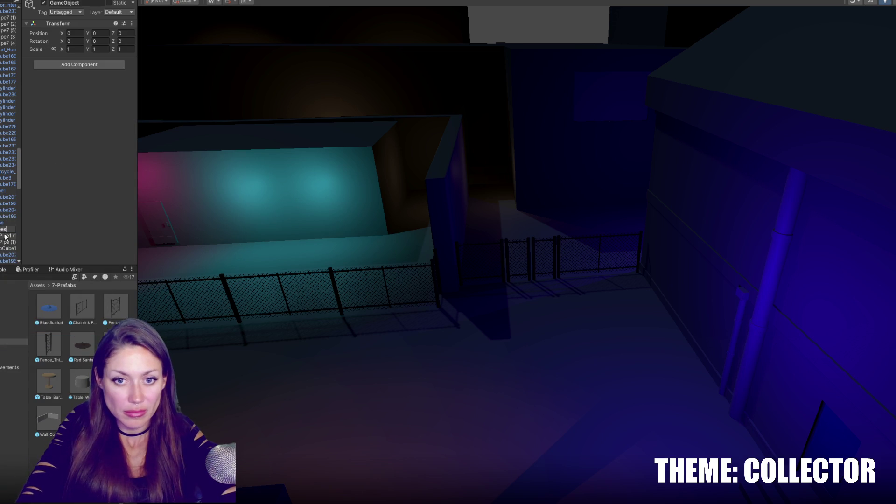
key(Return)
Step: Save Pipes as a prefab in the 7-Prefabs folder and nest it under another scene object
scroll(6, 235, up, 1)
drag(7, 241, 36, 359)
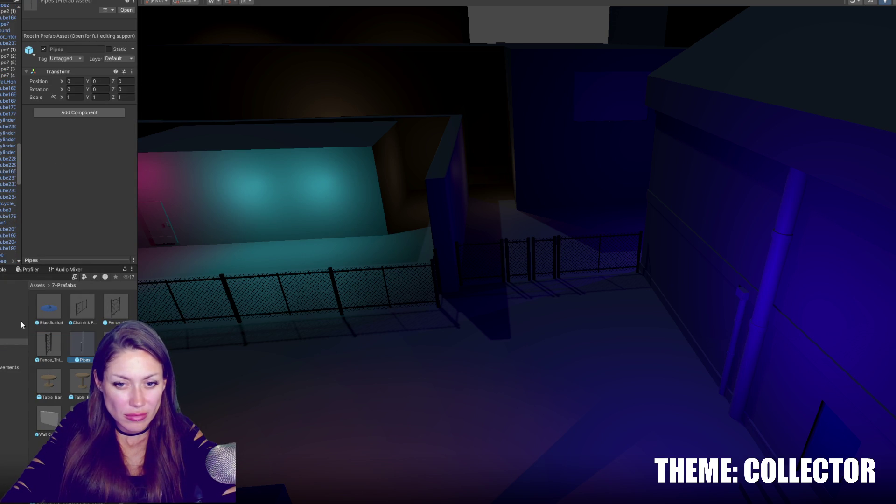
click(6, 261)
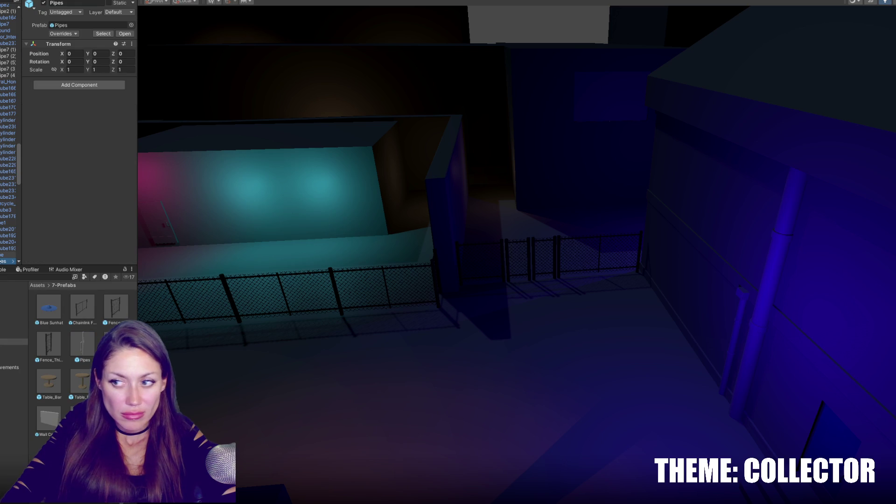
scroll(4, 164, up, 10)
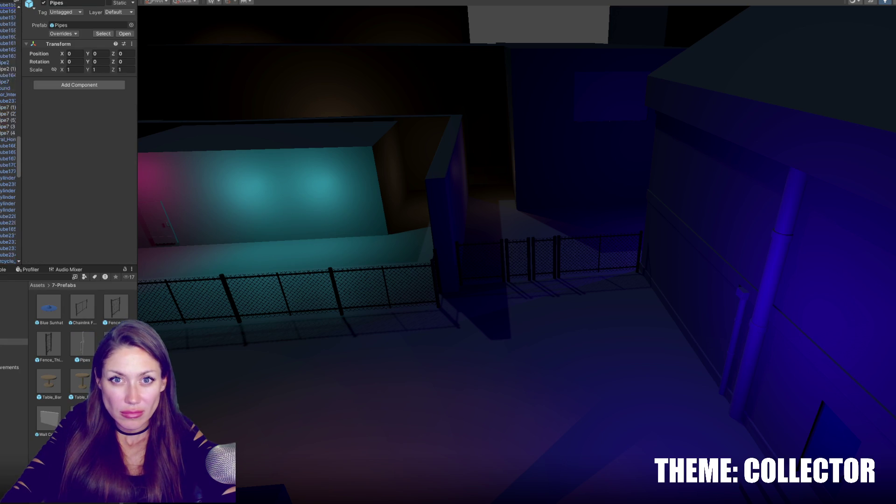
scroll(8, 122, up, 10)
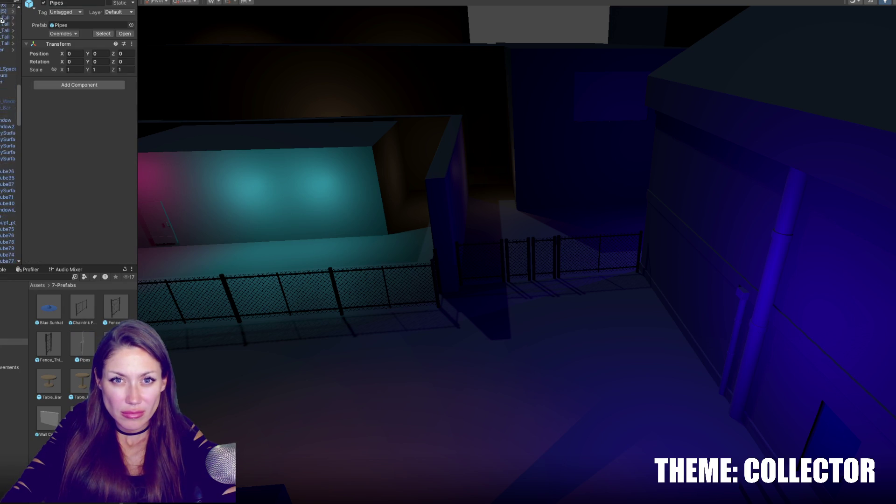
drag(8, 125, 8, 126)
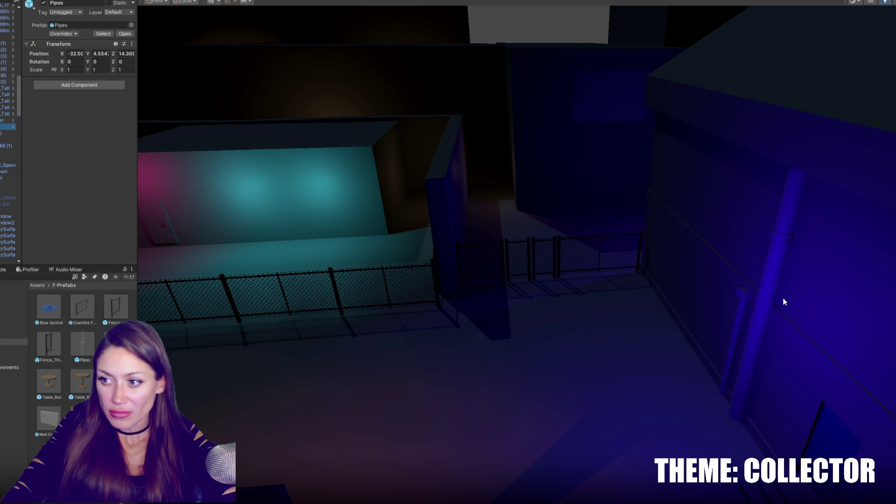
Step: Move the original Pipes along X and Z until it sits flush against a wall
scroll(726, 340, down, 3)
mouse_move(862, 293)
mouse_down()
mouse_move(716, 315)
mouse_move(612, 146)
mouse_move(473, 156)
mouse_up()
scroll(473, 156, up, 5)
drag(455, 246, 662, 303)
mouse_move(737, 93)
mouse_down()
mouse_move(806, 116)
mouse_move(842, 114)
mouse_up()
key(e)
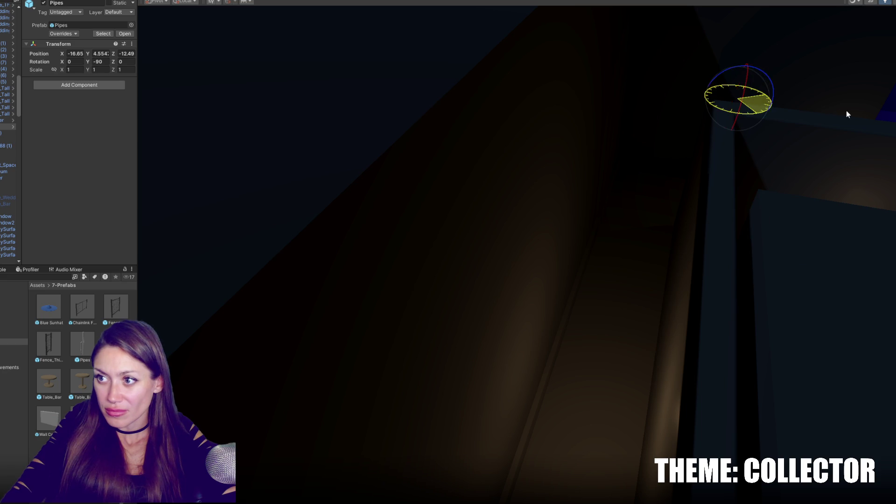
key(w)
drag(738, 135, 464, 125)
click(441, 122)
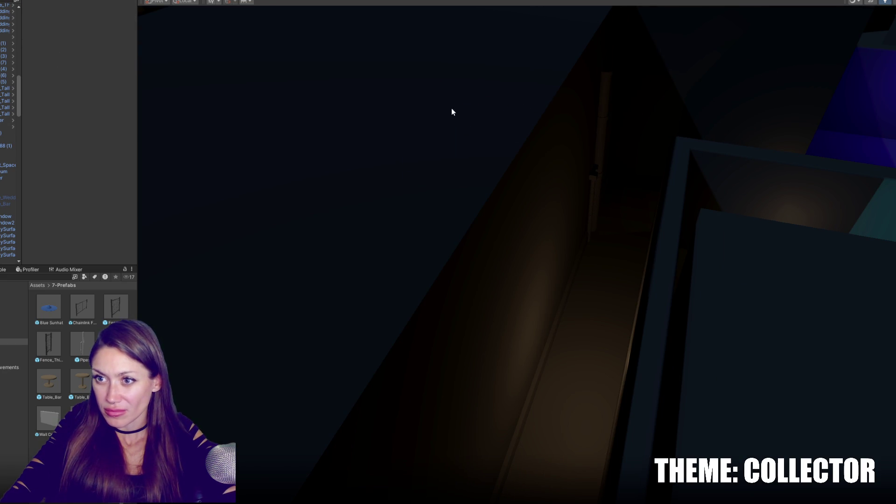
click(449, 96)
drag(451, 83, 363, 208)
Step: Duplicate Pipes and place the copy against a far wall
key(ctrl+d)
scroll(425, 164, down, 5)
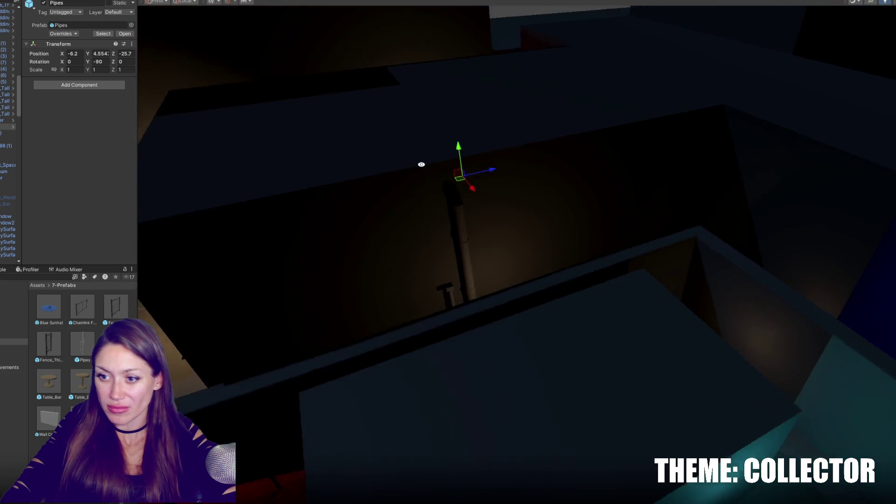
mouse_move(728, 196)
mouse_down()
mouse_move(566, 84)
mouse_move(366, 109)
mouse_move(326, 146)
mouse_move(326, 130)
mouse_up()
mouse_move(360, 104)
mouse_down()
mouse_move(408, 112)
mouse_move(382, 119)
mouse_up()
Step: Make two more Pipes copies, turning one around and sliding it along X and Z to its wall
key(ctrl+d)
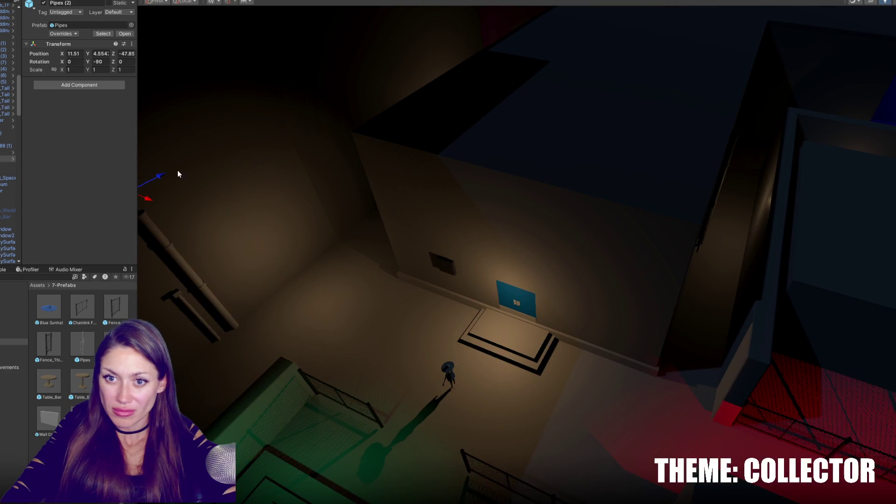
mouse_move(425, 68)
mouse_down()
mouse_move(332, 80)
mouse_move(136, 213)
mouse_move(390, 252)
mouse_move(570, 182)
mouse_move(370, 158)
mouse_move(238, 118)
mouse_up()
key(ctrl+d)
drag(726, 374, 719, 330)
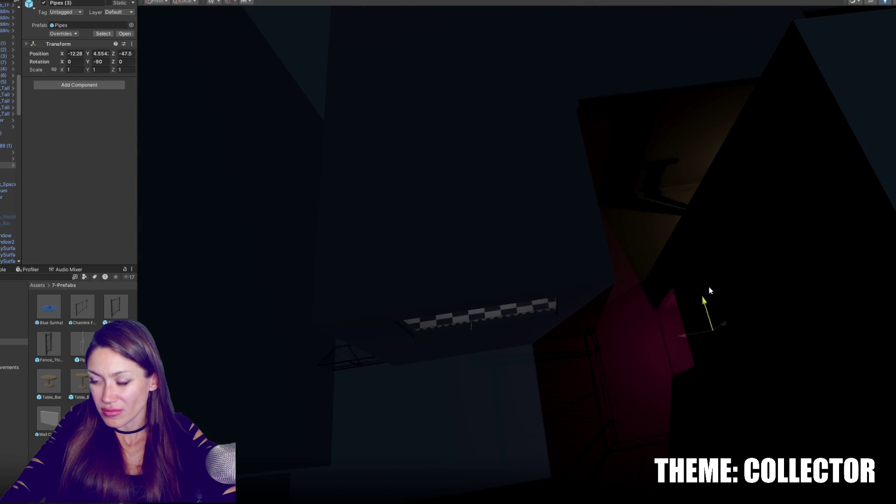
key(e)
mouse_move(691, 200)
mouse_down()
mouse_move(666, 186)
mouse_move(525, 218)
mouse_move(490, 216)
mouse_move(651, 266)
mouse_move(678, 248)
mouse_up()
key(w)
mouse_move(670, 162)
mouse_down()
mouse_move(656, 97)
mouse_move(561, 188)
mouse_up()
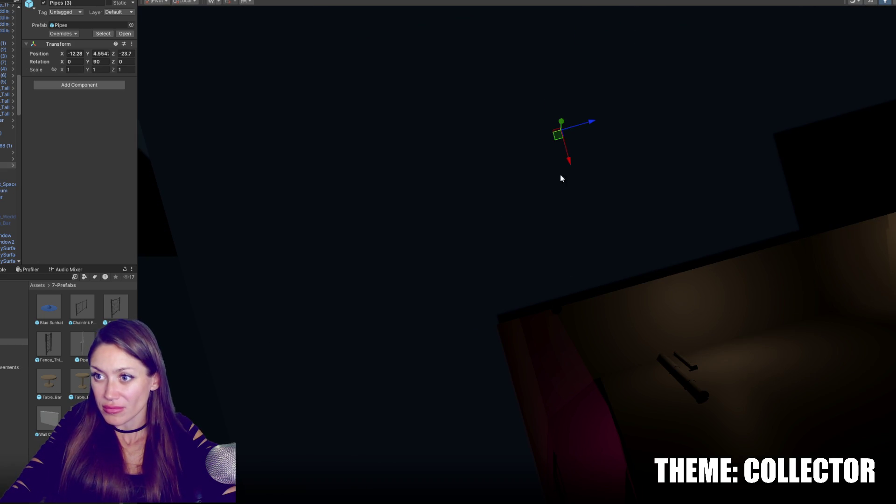
mouse_move(592, 123)
mouse_down()
mouse_move(674, 113)
mouse_move(730, 209)
mouse_up()
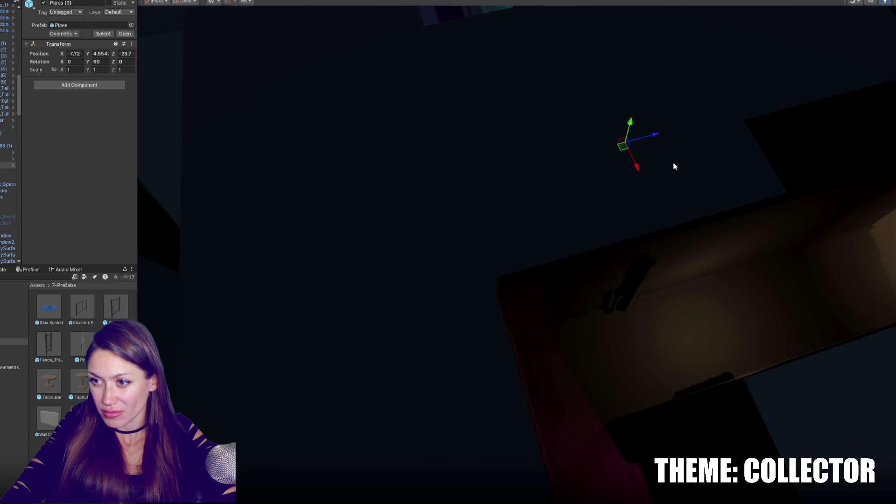
drag(648, 141, 724, 364)
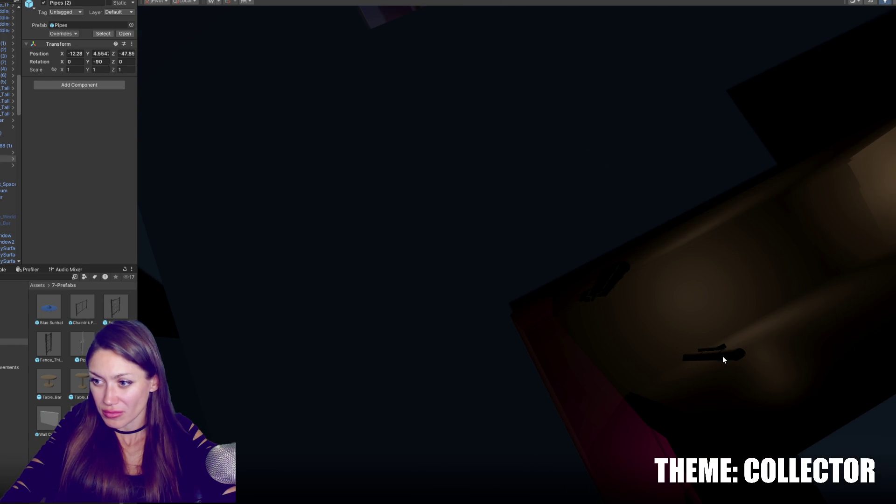
Step: Slide Pipes (2) and Pipes (1) along X so they sit against their walls
click(722, 357)
click(689, 368)
mouse_move(689, 367)
mouse_down()
mouse_move(715, 320)
mouse_move(680, 360)
mouse_up()
mouse_move(634, 461)
mouse_down()
mouse_move(702, 376)
mouse_move(717, 379)
mouse_move(466, 466)
mouse_move(456, 477)
mouse_up()
click(595, 306)
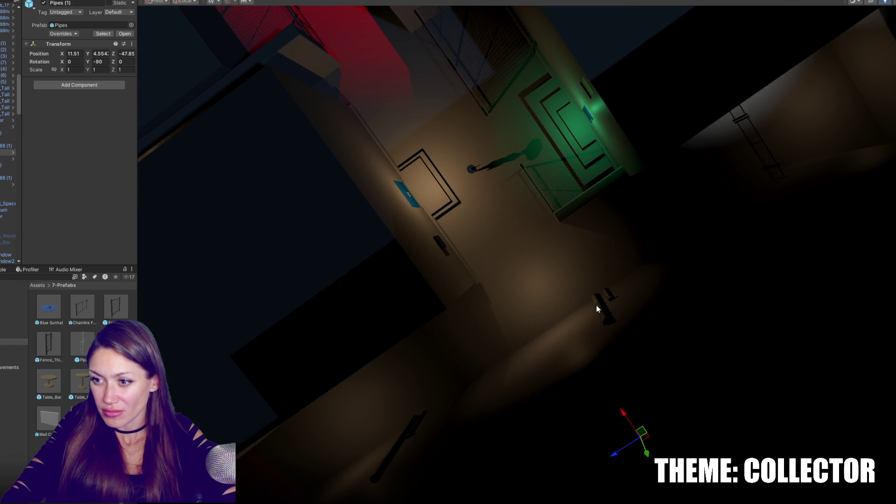
mouse_move(615, 458)
mouse_down()
mouse_move(610, 465)
mouse_move(536, 248)
mouse_move(650, 252)
mouse_move(514, 316)
mouse_move(672, 278)
mouse_move(376, 261)
mouse_move(656, 321)
mouse_move(400, 240)
mouse_up()
Step: Select and frame Pipes (3) and Pipes (2) to check their placement
click(405, 243)
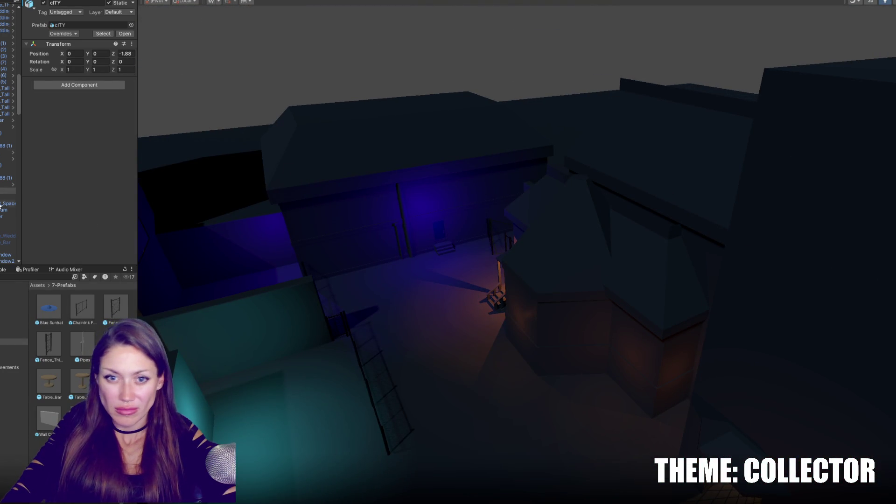
click(7, 184)
key(f)
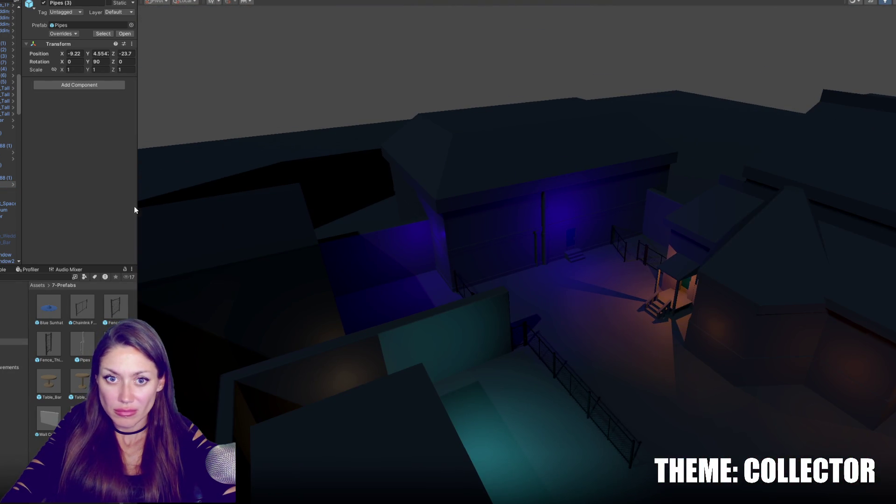
click(7, 127)
click(544, 223)
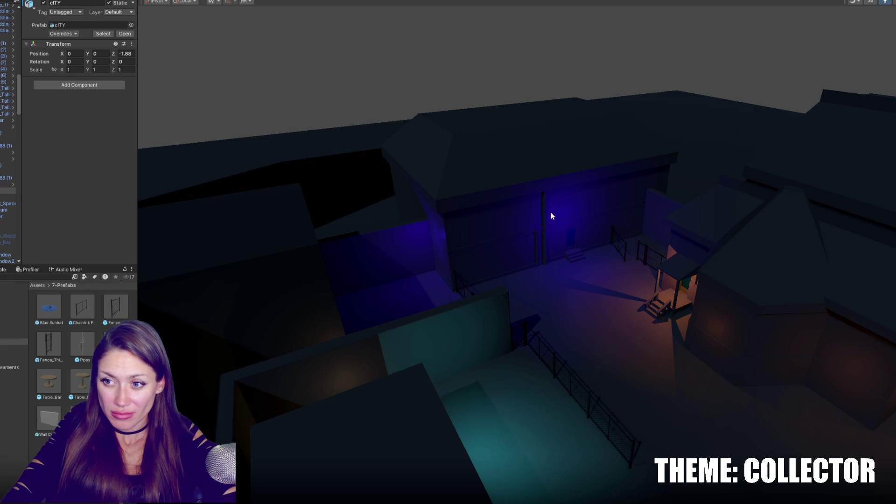
click(544, 214)
key(f)
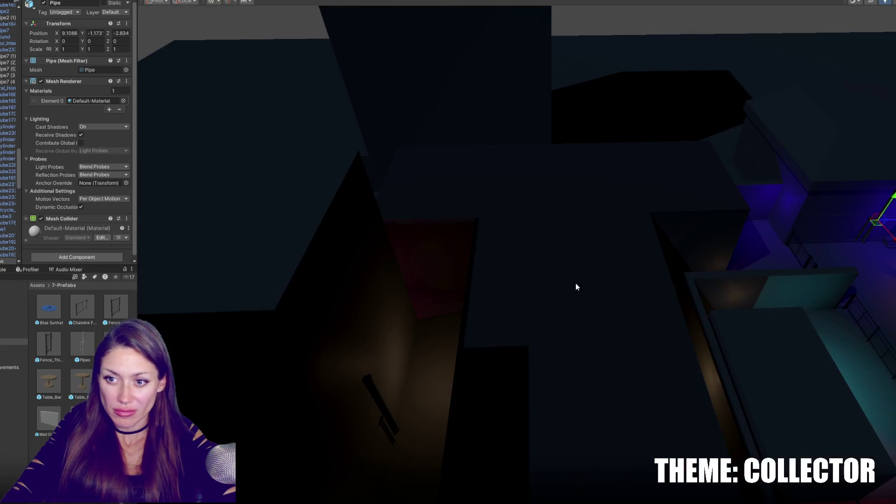
click(372, 387)
scroll(554, 326, down, 3)
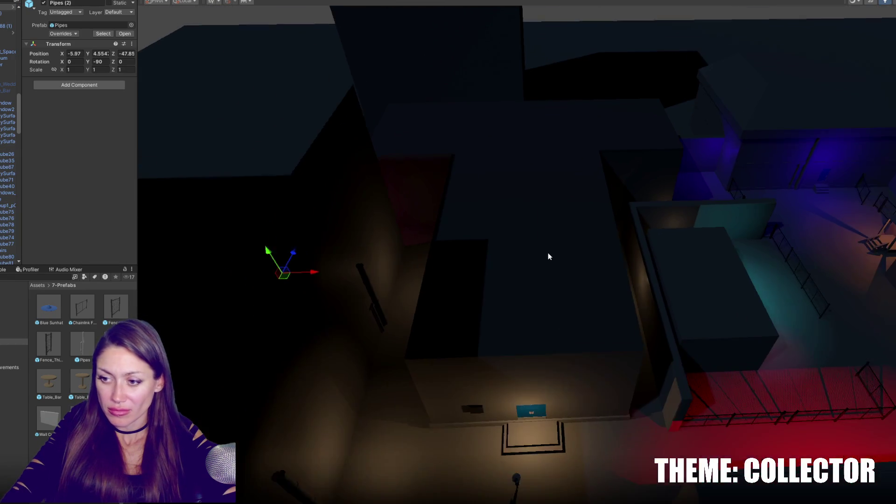
Step: Rotate Pipes (4) to Y 0 and move it against the back wall
click(686, 269)
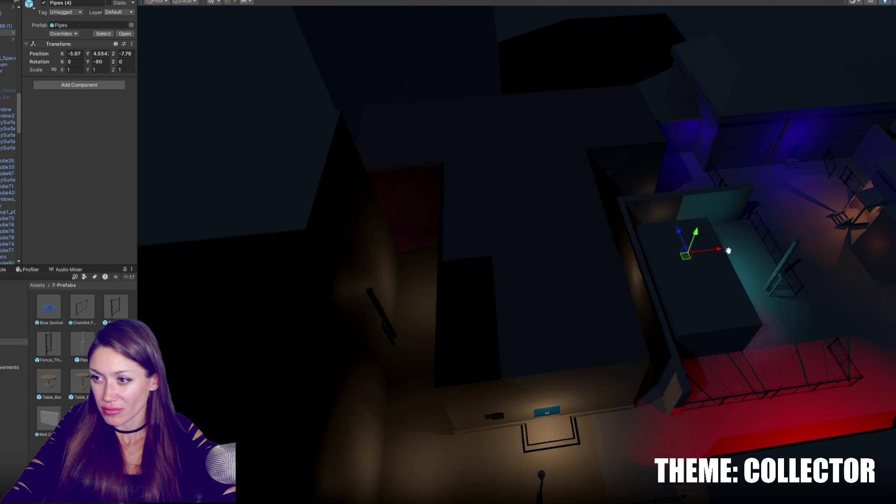
key(f)
key(e)
drag(494, 278, 394, 320)
key(w)
mouse_move(468, 287)
mouse_down()
mouse_move(479, 179)
mouse_move(466, 128)
mouse_move(564, 136)
mouse_move(537, 121)
mouse_move(573, 91)
mouse_up()
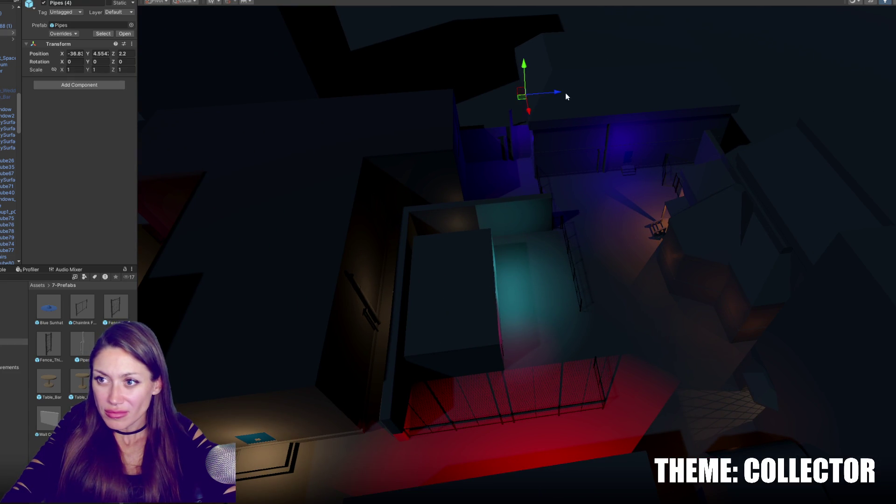
key(f)
mouse_move(575, 64)
mouse_down()
mouse_move(570, 71)
mouse_move(660, 258)
mouse_move(569, 298)
mouse_up()
Step: Rotate Pipes (5) to Y 90 and slide it along X against another wall
drag(339, 236, 606, 272)
key(e)
drag(601, 309, 487, 316)
key(w)
mouse_move(586, 293)
mouse_down()
mouse_move(696, 303)
mouse_move(701, 341)
mouse_move(705, 292)
mouse_move(750, 209)
mouse_move(743, 179)
mouse_move(759, 176)
mouse_move(740, 189)
mouse_up()
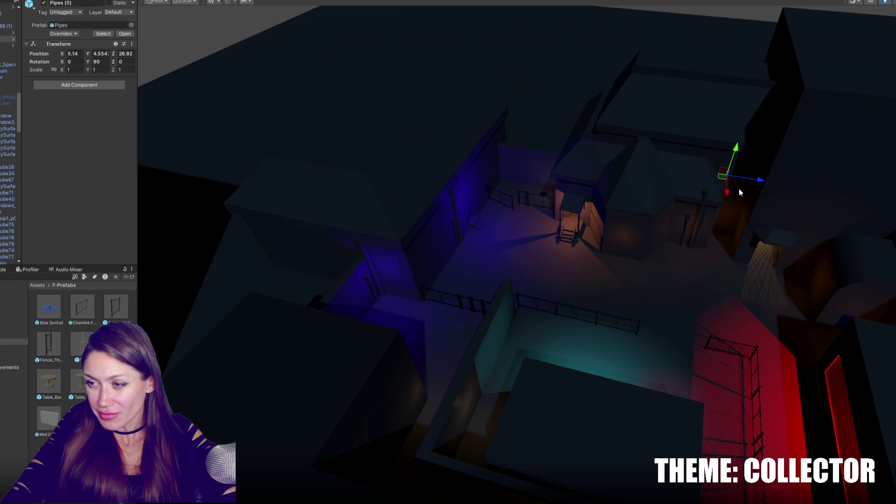
scroll(731, 193, up, 10)
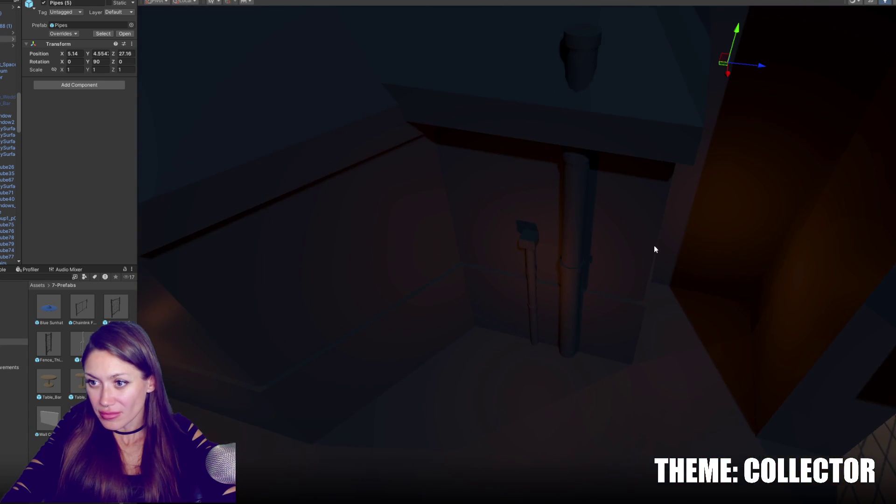
mouse_move(602, 164)
mouse_down()
mouse_move(688, 169)
mouse_move(645, 154)
mouse_up()
scroll(674, 248, down, 5)
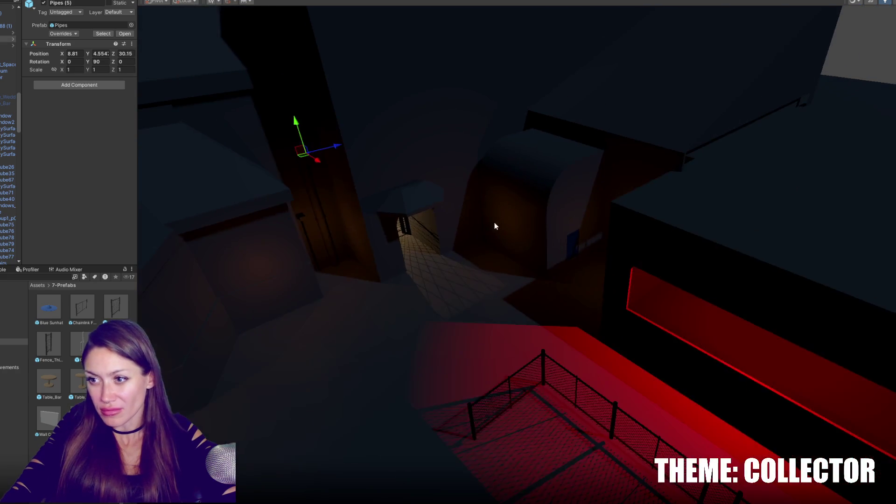
scroll(496, 222, up, 5)
Step: Rotate Pipes (6) to Y 180 and slide it along X to the far wall
click(457, 290)
key(e)
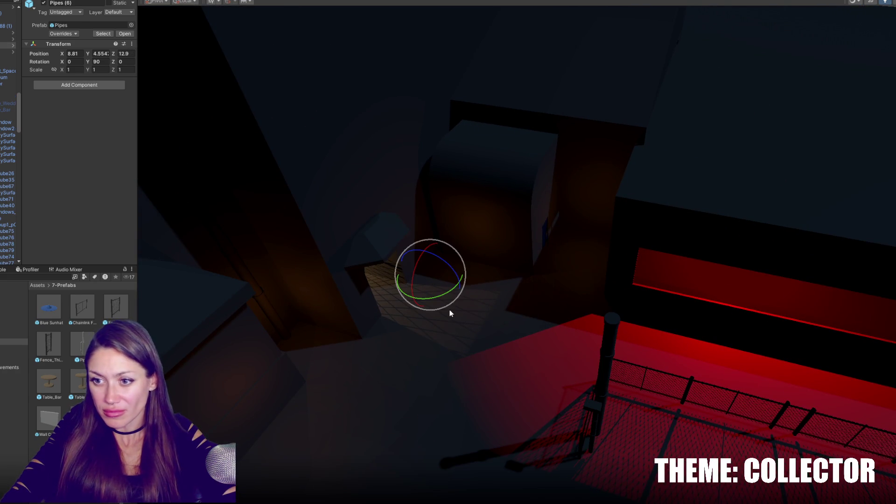
drag(445, 301, 343, 314)
key(w)
mouse_move(415, 288)
mouse_down()
mouse_move(571, 184)
mouse_move(609, 127)
mouse_move(696, 139)
mouse_up()
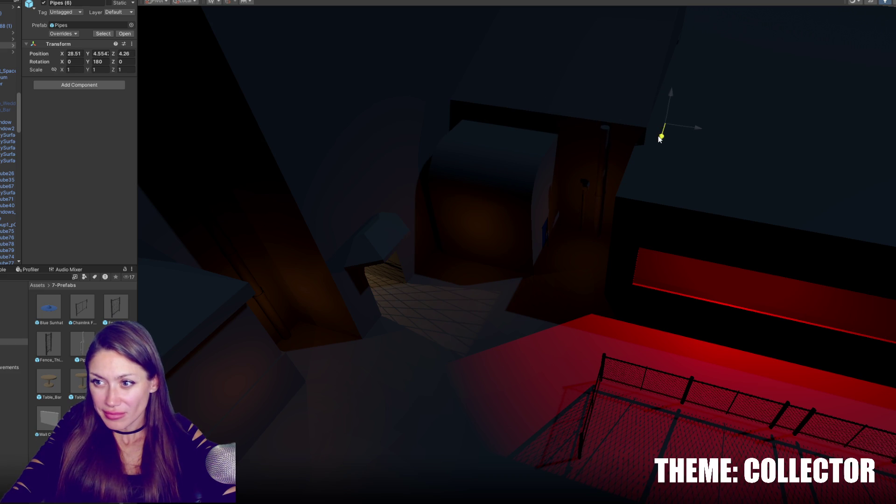
mouse_move(698, 133)
mouse_down()
mouse_move(694, 202)
mouse_move(588, 202)
mouse_move(682, 239)
mouse_move(718, 280)
mouse_move(635, 273)
mouse_up()
Step: Duplicate into Pipes (7), rotated Y 180, and move it to X 30.07, Y 4.554, Z -22.45
key(ctrl+d)
mouse_move(525, 83)
mouse_down()
mouse_move(864, 225)
mouse_move(662, 191)
mouse_move(757, 188)
mouse_move(806, 236)
mouse_move(700, 191)
mouse_move(663, 188)
mouse_move(673, 190)
mouse_up()
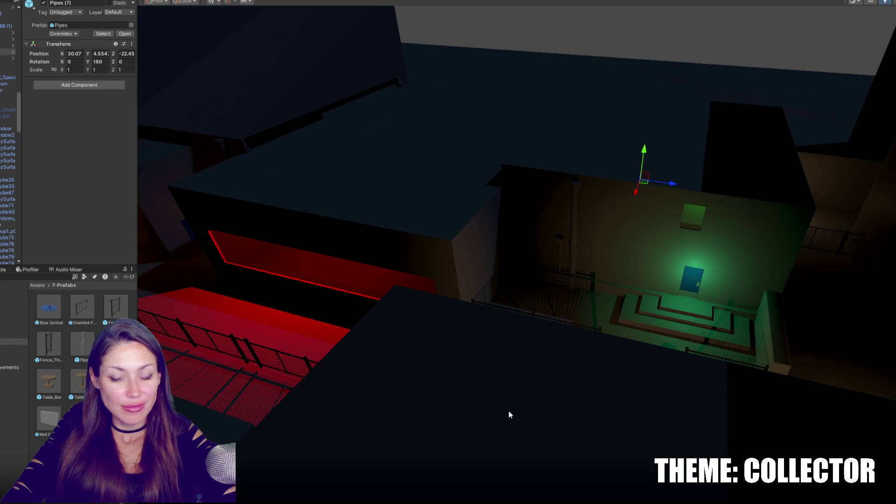
mouse_move(840, 421)
mouse_down()
mouse_move(681, 309)
mouse_move(470, 246)
mouse_move(613, 215)
mouse_move(631, 237)
mouse_up()
click(631, 328)
Step: Lower the Door Wedding Brides object slightly, then raise it and shift it into the wall
key(f)
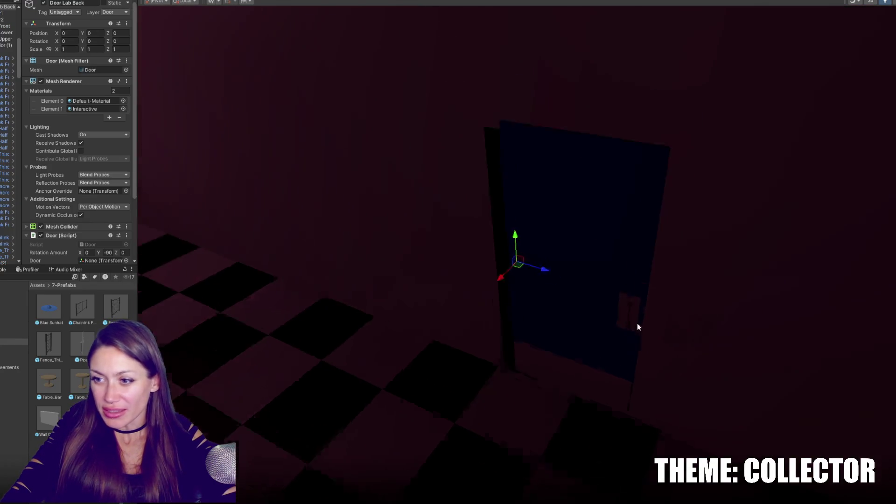
scroll(631, 328, up, 5)
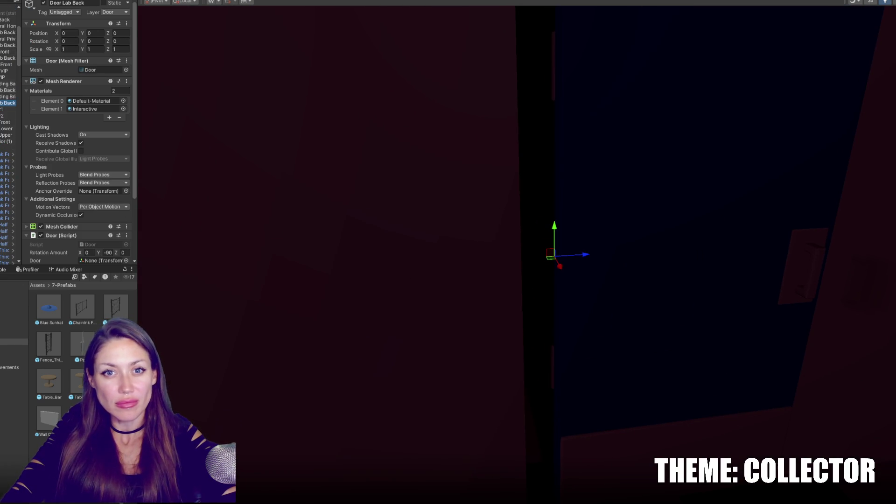
click(8, 96)
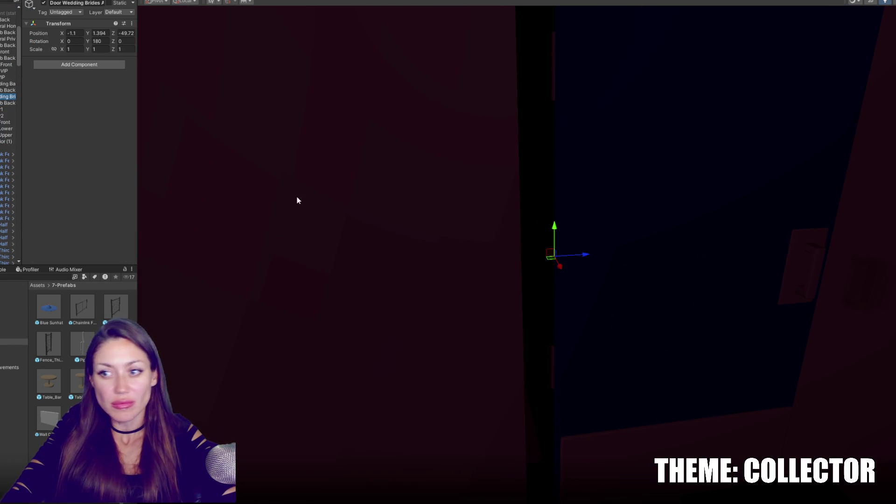
scroll(555, 220, down, 3)
mouse_move(554, 220)
mouse_down()
mouse_move(556, 250)
mouse_move(556, 234)
mouse_up()
mouse_move(583, 264)
mouse_down()
mouse_move(568, 276)
mouse_move(532, 261)
mouse_move(534, 272)
mouse_move(561, 270)
mouse_move(496, 284)
mouse_move(356, 286)
mouse_move(416, 278)
mouse_move(365, 209)
mouse_move(700, 262)
mouse_up()
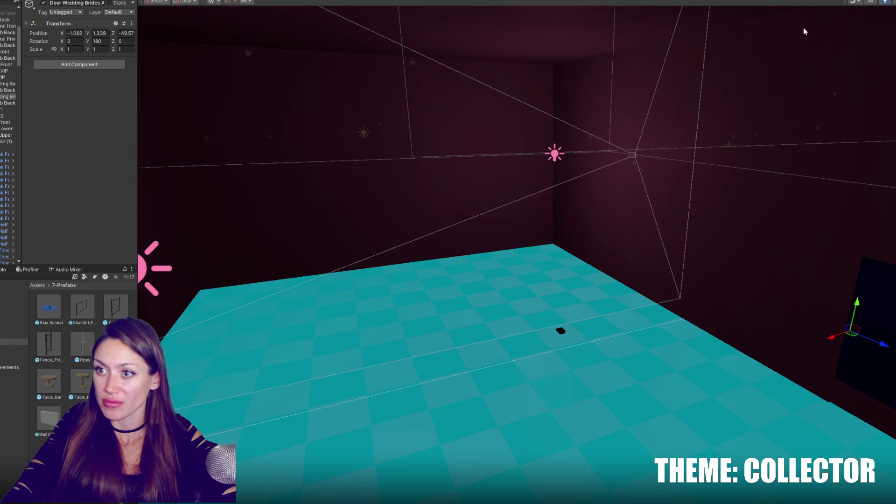
Step: Raise the pink Point Light's intensity from 0.3 to 0.7 and move it deeper into the room
click(561, 155)
click(106, 86)
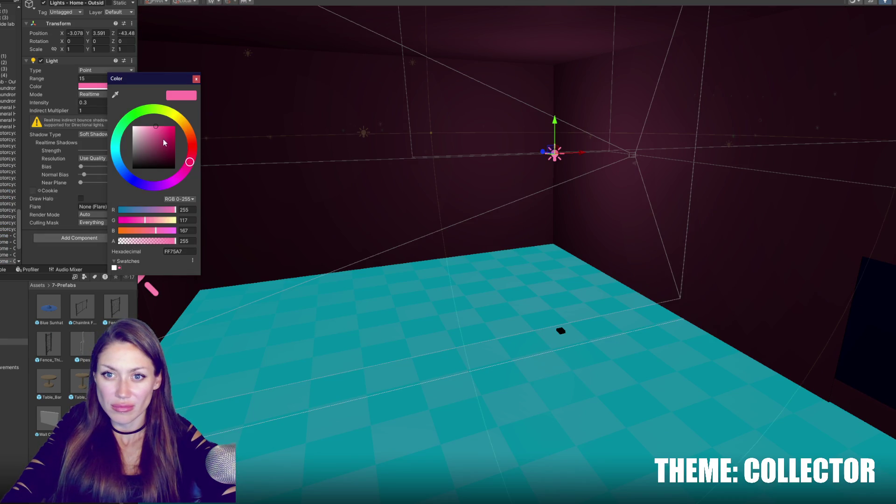
mouse_move(41, 103)
mouse_down()
mouse_move(53, 102)
mouse_move(45, 104)
mouse_up()
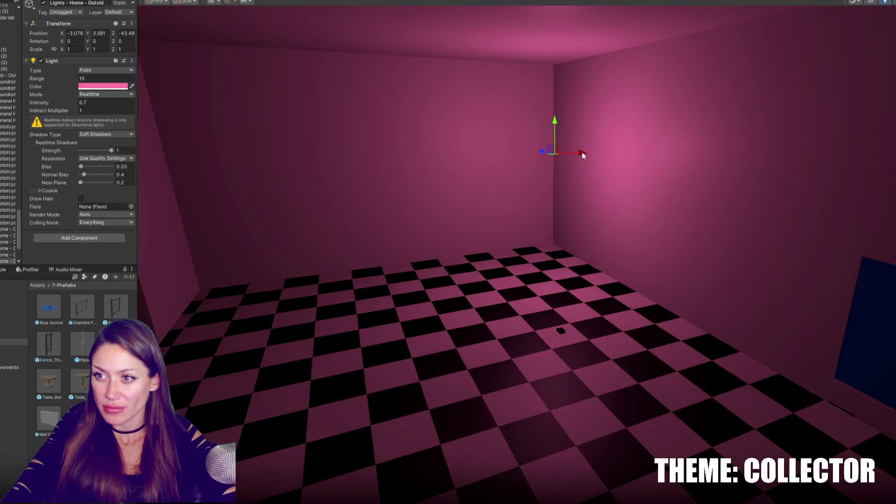
drag(581, 152, 674, 156)
key(f)
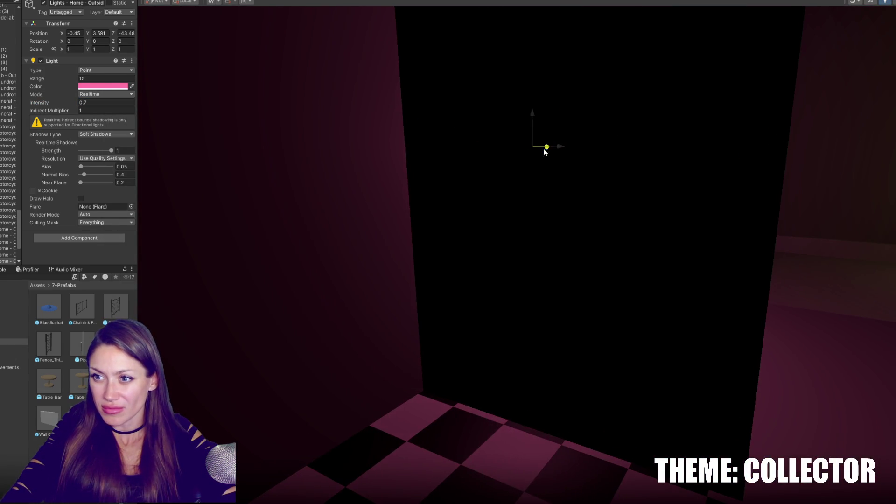
mouse_move(546, 148)
mouse_down()
mouse_move(421, 164)
mouse_move(537, 169)
mouse_up()
mouse_move(426, 146)
mouse_down()
mouse_move(528, 190)
mouse_move(558, 171)
mouse_move(546, 202)
mouse_move(449, 208)
mouse_move(530, 225)
mouse_move(449, 292)
mouse_move(454, 323)
mouse_move(521, 179)
mouse_move(508, 182)
mouse_move(538, 223)
mouse_move(510, 280)
mouse_up()
drag(467, 298, 428, 346)
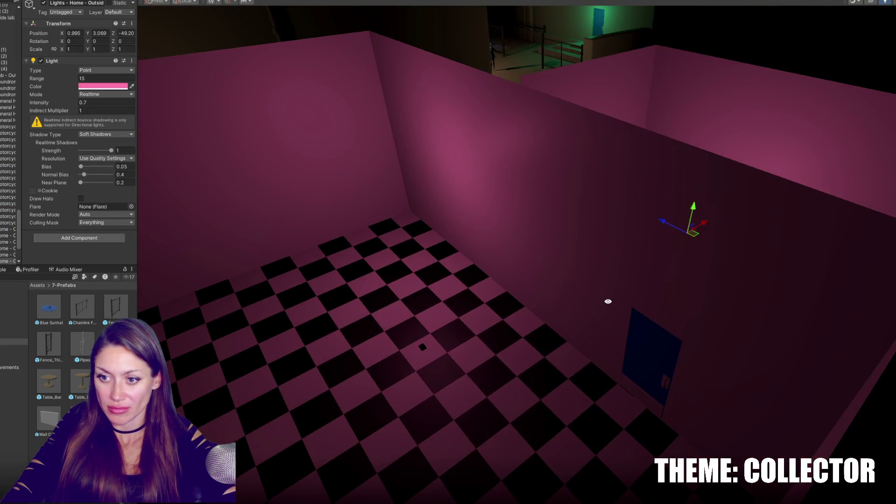
click(426, 347)
drag(629, 291, 597, 258)
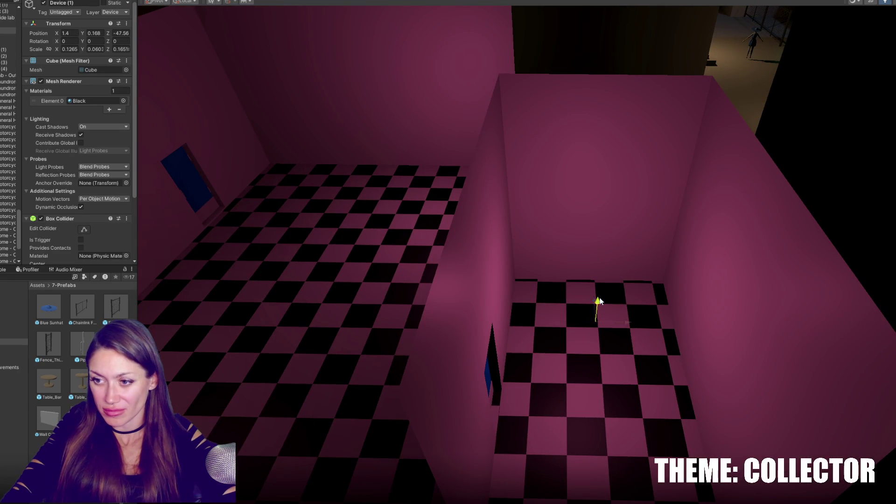
Step: Add a new 3D Cube to the wedding room and begin scaling it
right_click(13, 8)
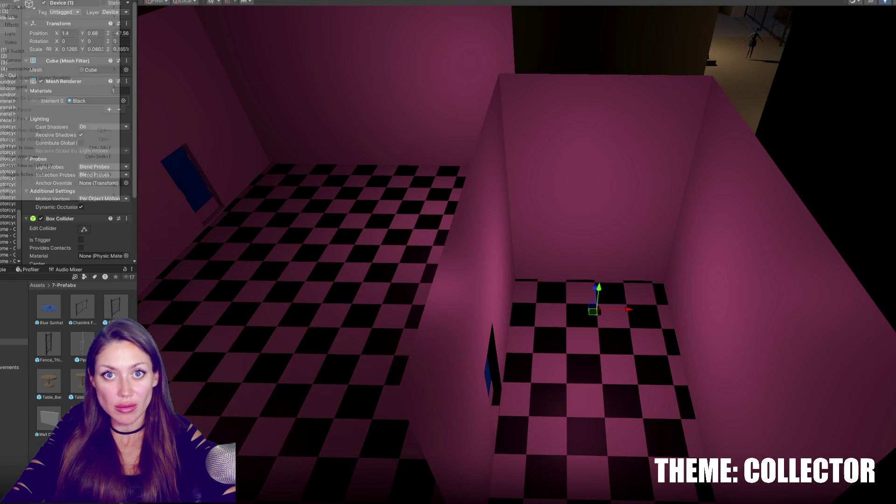
mouse_move(13, 8)
click(133, 10)
mouse_move(550, 251)
mouse_down()
mouse_move(558, 277)
mouse_move(617, 297)
mouse_up()
key(r)
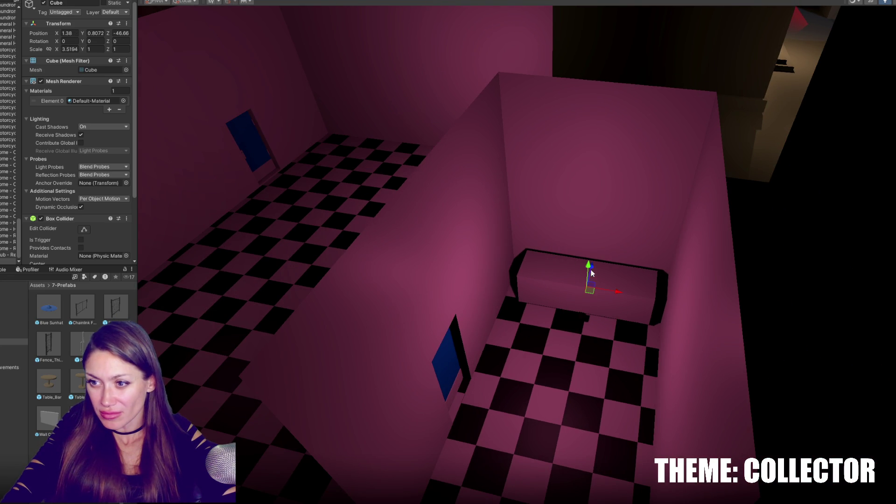
drag(593, 270, 587, 276)
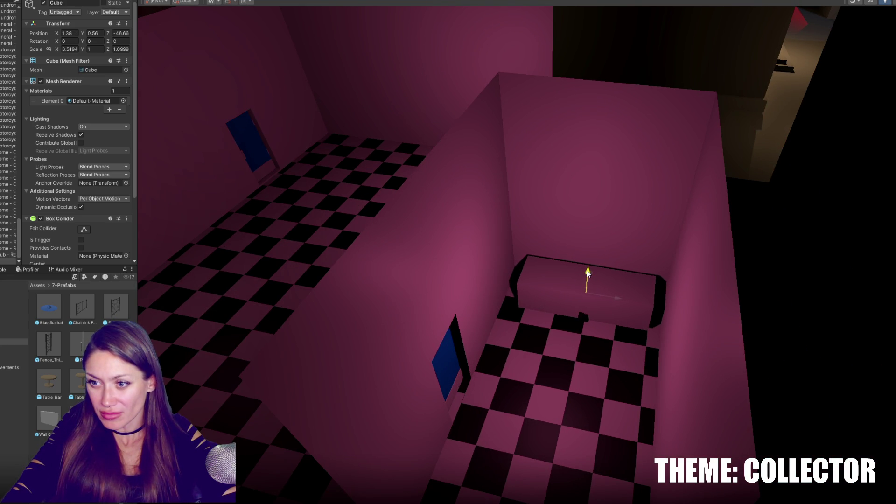
Step: Nudge the small Device (1) box down slightly
click(583, 314)
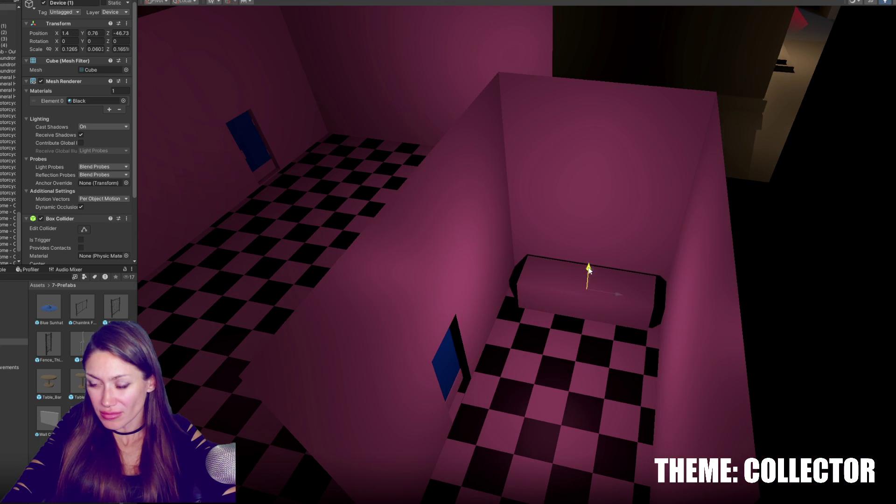
drag(589, 259, 590, 261)
mouse_move(407, 235)
mouse_down()
mouse_move(524, 243)
mouse_move(488, 248)
mouse_move(430, 237)
mouse_up()
scroll(430, 237, up, 2)
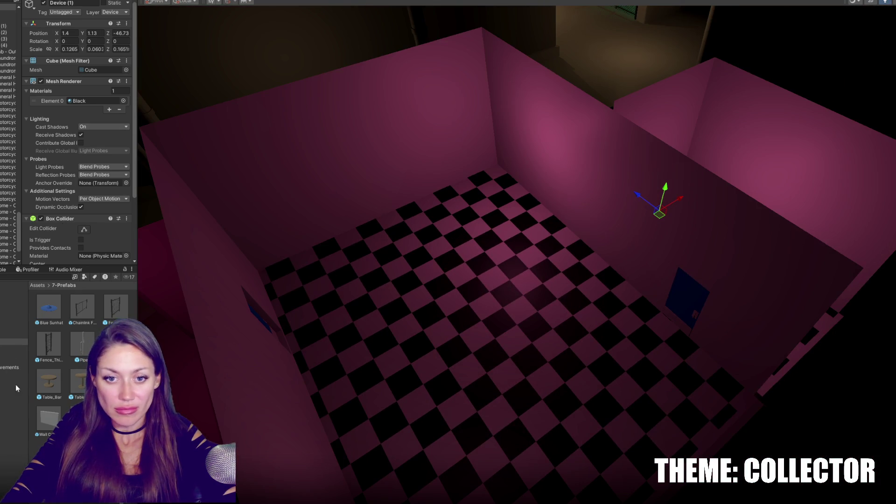
Step: Duplicate a round wedding table and rearrange the tables across the checkered floor
click(478, 211)
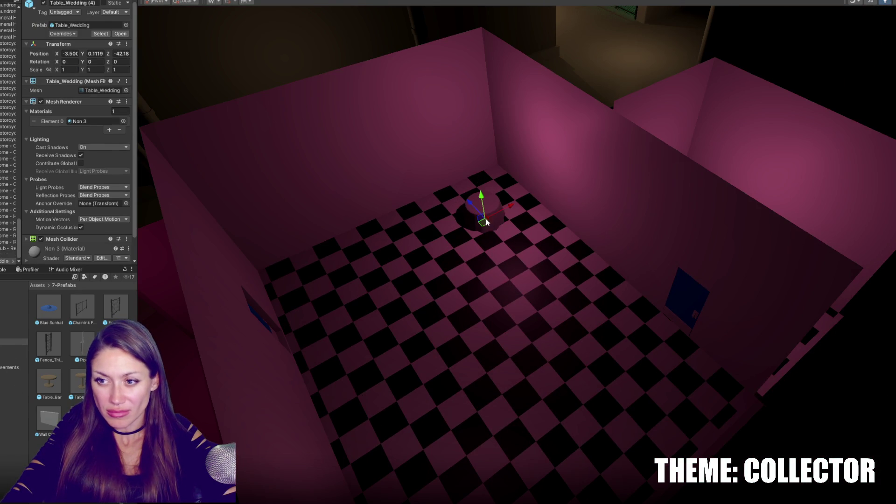
mouse_move(469, 207)
mouse_down()
mouse_move(637, 370)
mouse_move(553, 272)
mouse_move(577, 287)
mouse_move(481, 342)
mouse_move(617, 362)
mouse_up()
key(ctrl+d)
key(ctrl+d)
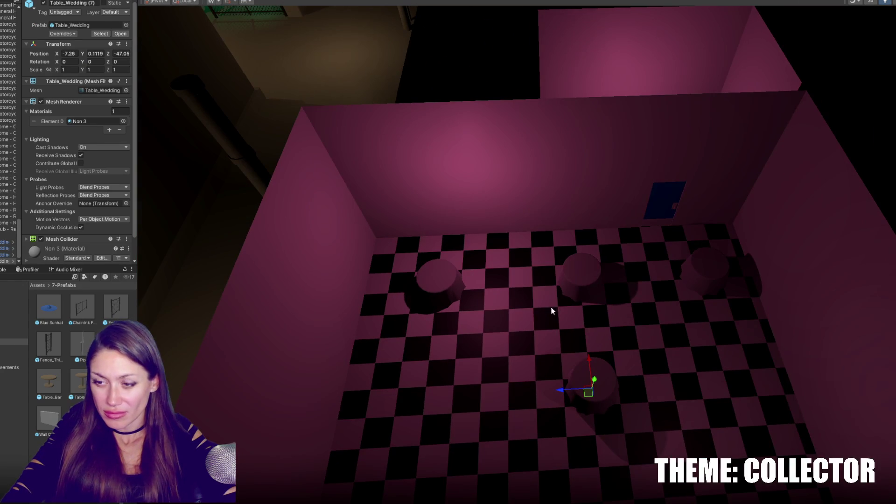
click(443, 280)
mouse_move(443, 280)
mouse_down()
mouse_move(464, 296)
mouse_move(617, 315)
mouse_up()
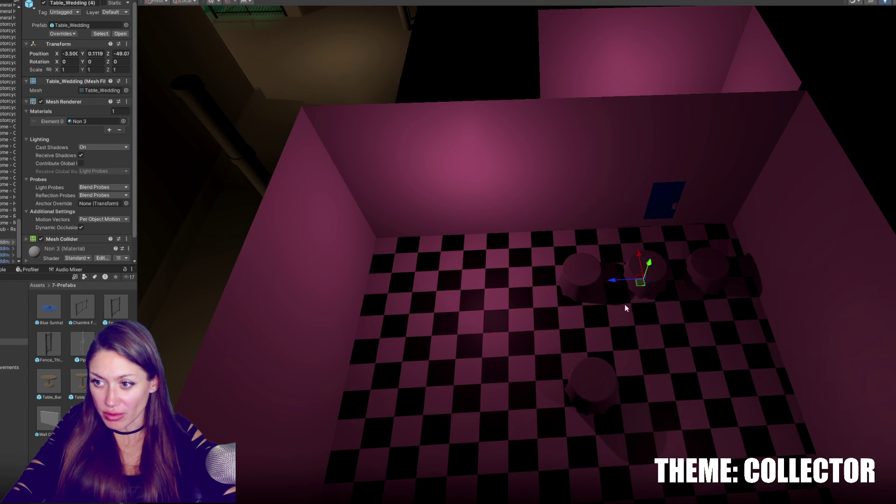
mouse_move(640, 277)
mouse_down()
mouse_move(689, 399)
mouse_move(600, 390)
mouse_move(666, 395)
mouse_move(667, 382)
mouse_move(546, 164)
mouse_move(411, 356)
mouse_up()
click(547, 164)
click(631, 277)
drag(630, 299, 666, 253)
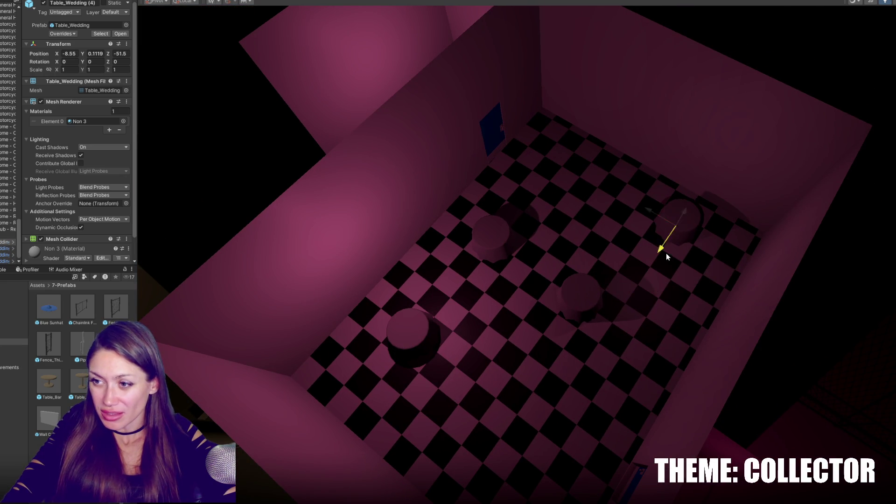
mouse_move(648, 212)
mouse_down()
mouse_move(575, 183)
mouse_move(595, 205)
mouse_move(586, 331)
mouse_up()
Step: Move the long Cube (1) block to the room's far end and stretch it to X scale 4.8455
click(490, 303)
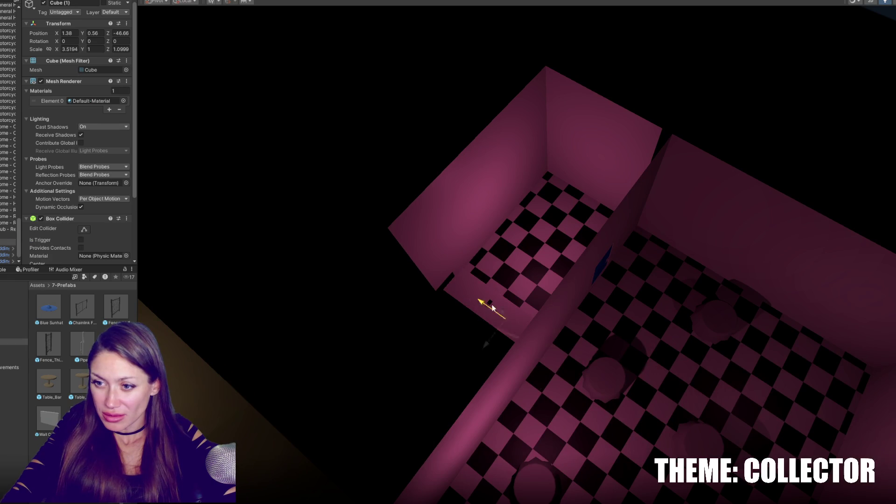
drag(478, 297, 633, 384)
drag(603, 432, 691, 357)
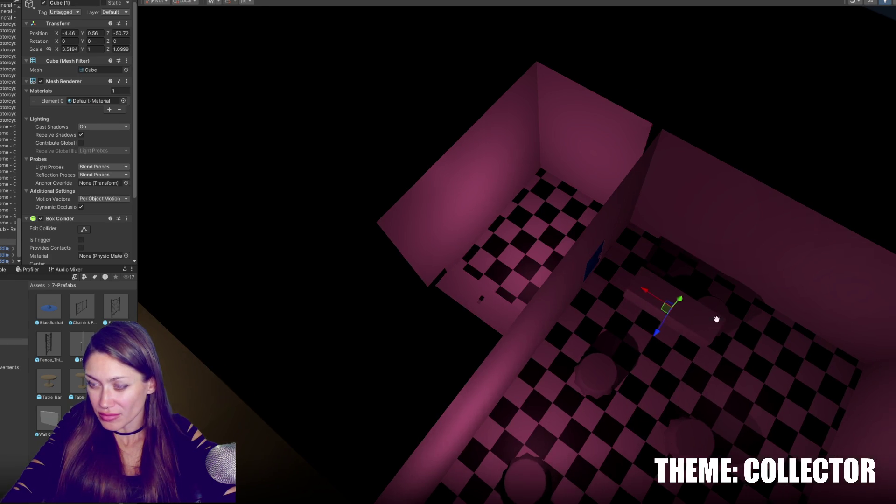
key(f)
mouse_move(525, 259)
mouse_down()
mouse_move(516, 245)
mouse_move(524, 282)
mouse_up()
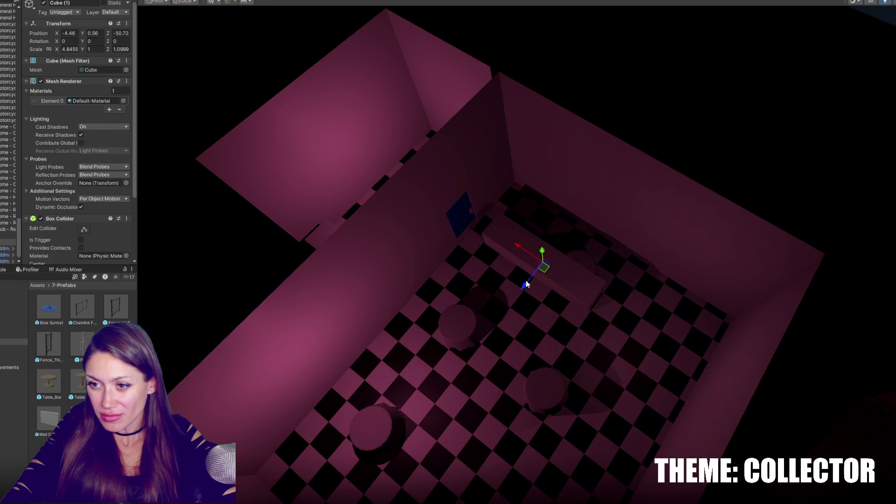
mouse_move(516, 247)
mouse_down()
mouse_move(569, 280)
mouse_move(450, 430)
mouse_move(436, 464)
mouse_up()
Step: Reposition two more wedding tables toward the front of the room
click(591, 269)
key(f)
mouse_move(491, 296)
mouse_down()
mouse_move(524, 312)
mouse_move(550, 360)
mouse_move(518, 420)
mouse_up()
click(429, 273)
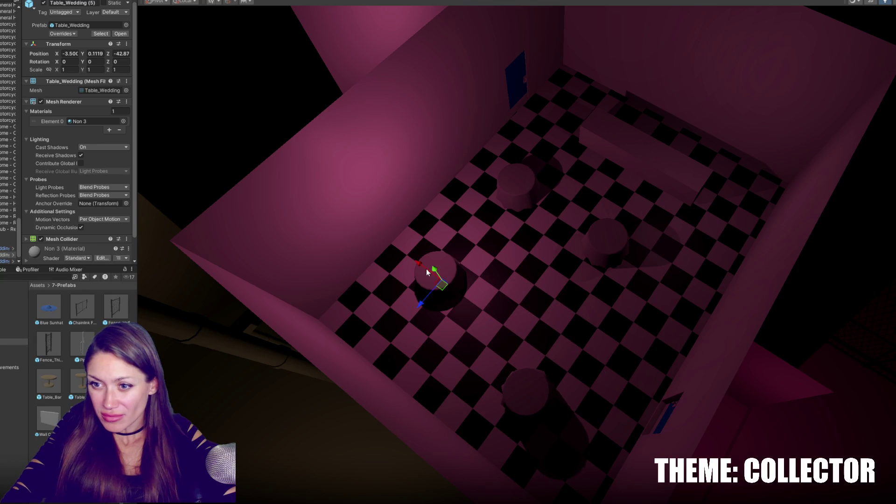
drag(429, 274, 436, 280)
click(616, 143)
Step: Stretch the long block wider and slightly deeper, then raise it
key(f)
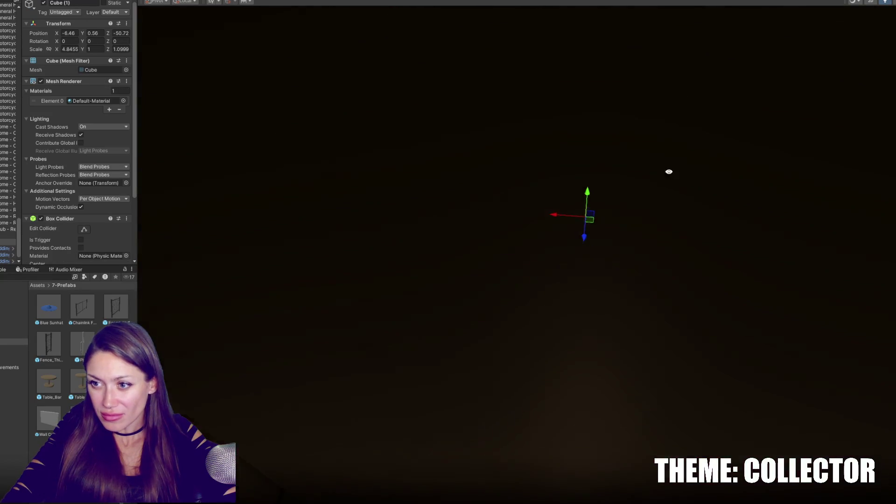
scroll(667, 163, down, 10)
key(r)
drag(537, 214, 537, 211)
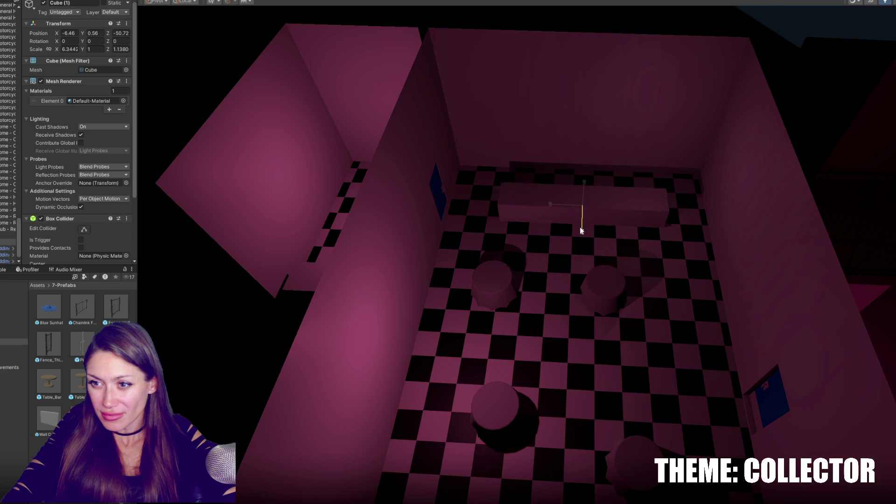
drag(582, 230, 583, 228)
key(w)
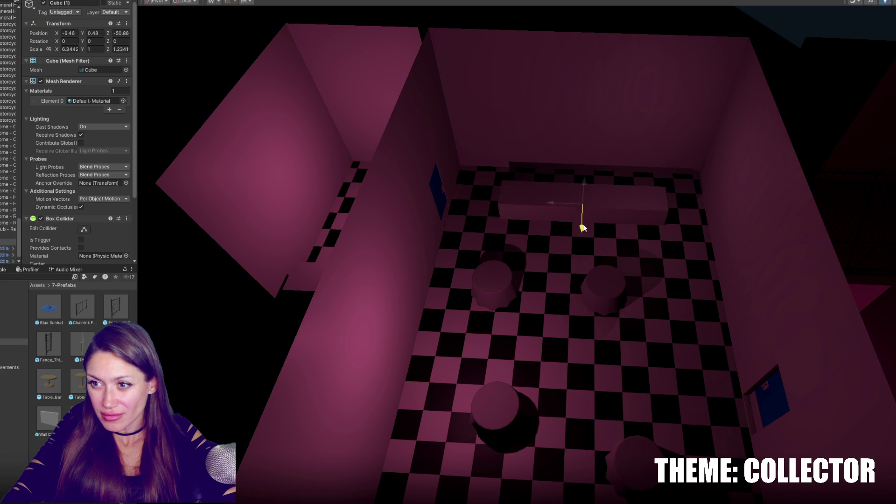
mouse_move(583, 182)
mouse_down()
mouse_move(559, 206)
mouse_move(589, 201)
mouse_move(591, 280)
mouse_up()
Step: Duplicate the block into a wider, lower platform and shift both blocks along the room
key(ctrl+d)
key(r)
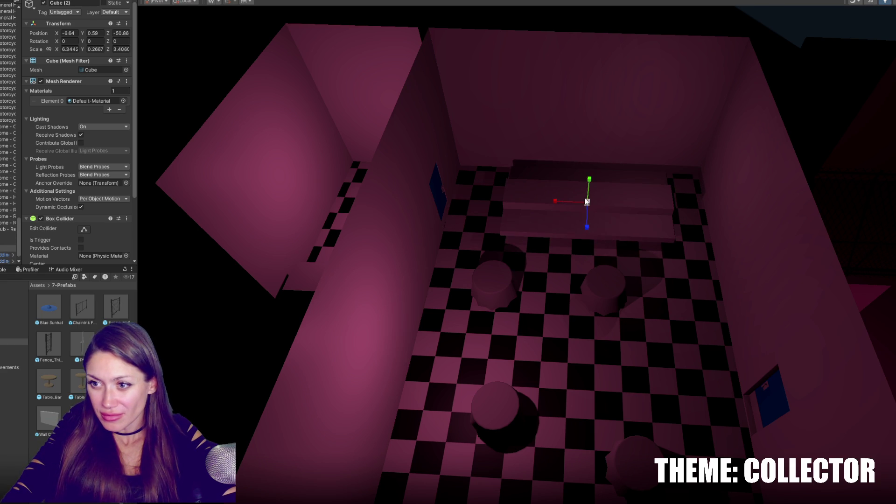
mouse_move(568, 203)
mouse_down()
mouse_move(559, 204)
mouse_move(587, 198)
mouse_move(589, 226)
mouse_up()
key(w)
key(w)
mouse_move(557, 200)
mouse_down()
mouse_move(588, 192)
mouse_move(605, 158)
mouse_move(606, 174)
mouse_up()
click(606, 183)
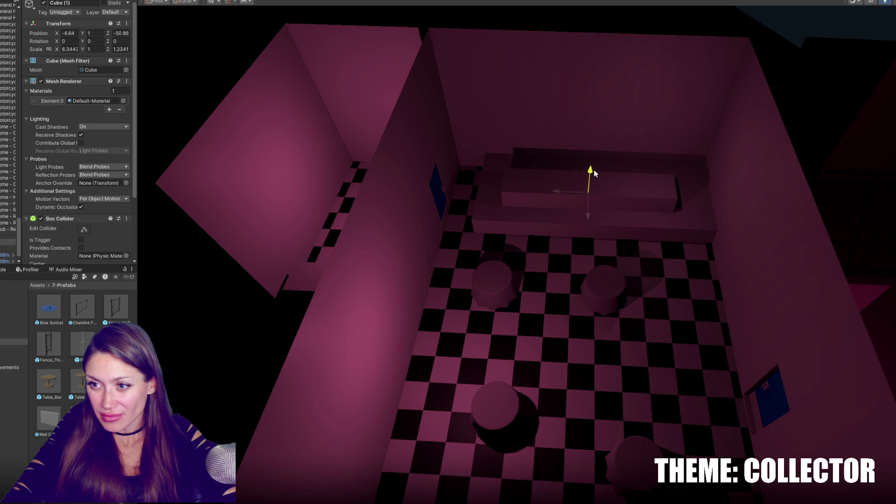
drag(560, 187, 598, 215)
Step: Undo the recent block changes and lower the platform block beneath the counter
click(488, 207)
click(573, 198)
click(573, 197)
click(565, 195)
key(ctrl+z)
key(ctrl+z)
key(ctrl+z)
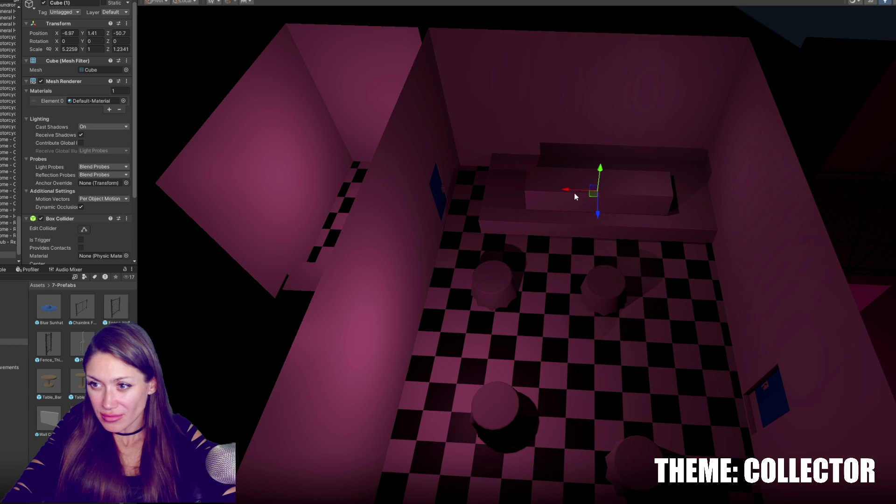
click(607, 286)
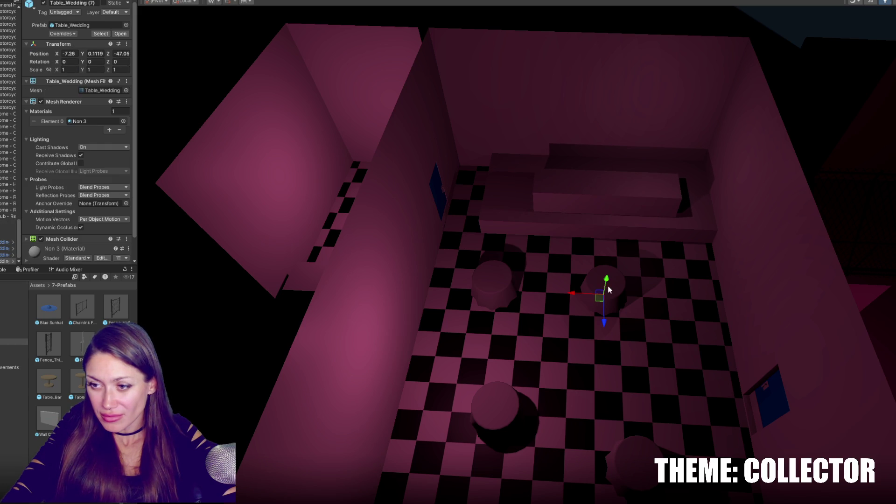
click(605, 181)
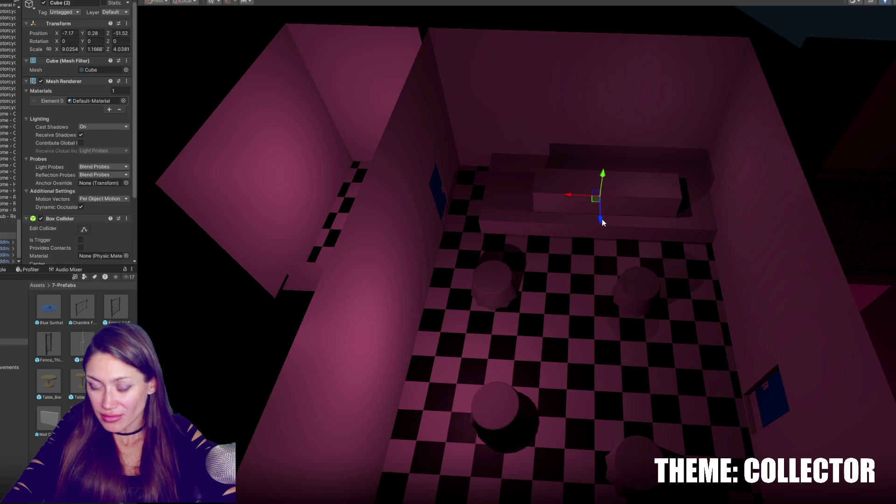
mouse_move(602, 175)
mouse_down()
mouse_move(608, 185)
mouse_move(593, 221)
mouse_move(566, 203)
mouse_move(556, 209)
mouse_move(570, 200)
mouse_up()
click(631, 184)
click(603, 218)
click(576, 209)
click(588, 233)
click(570, 203)
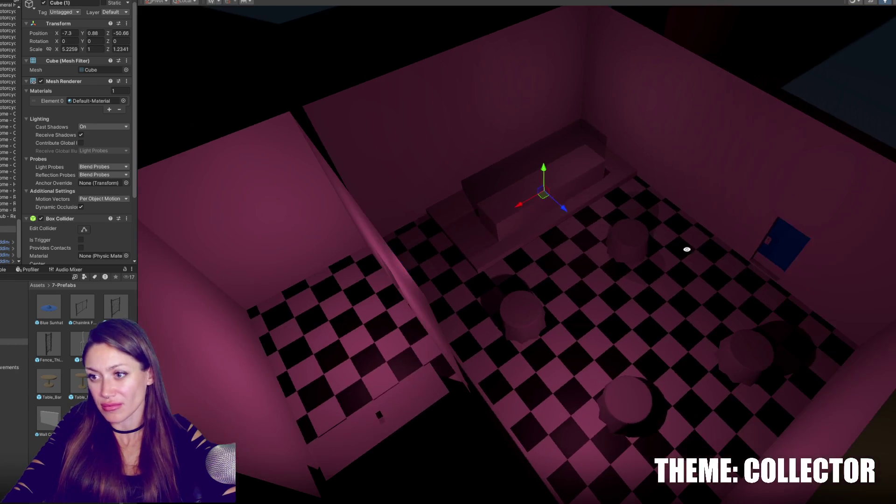
Step: Move four wedding tables to new spots across the checkered floor
click(614, 243)
drag(634, 252, 642, 242)
click(530, 312)
drag(500, 338, 546, 337)
click(617, 427)
mouse_move(617, 427)
mouse_down()
mouse_move(653, 397)
mouse_move(700, 387)
mouse_move(683, 345)
mouse_up()
click(728, 349)
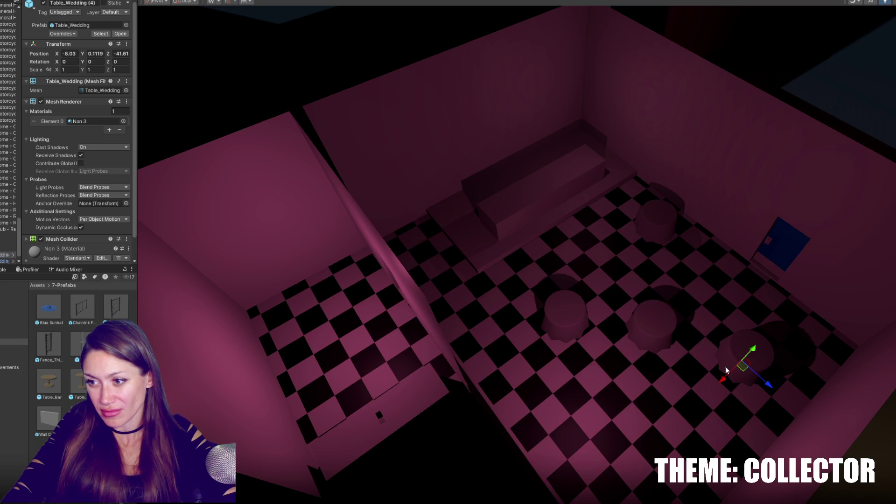
drag(770, 389, 814, 386)
Step: Shift two more wedding tables slightly along the floor
click(566, 321)
click(526, 344)
click(563, 323)
mouse_move(563, 323)
mouse_down()
mouse_move(535, 344)
mouse_move(577, 343)
mouse_up()
click(646, 333)
mouse_move(679, 358)
mouse_down()
mouse_move(613, 294)
mouse_move(639, 350)
mouse_move(624, 367)
mouse_up()
Step: Add two copies of the wedding table and place them beside the originals
key(ctrl+d)
click(541, 322)
key(f)
click(584, 291)
key(ctrl+d)
mouse_move(588, 322)
mouse_down()
mouse_move(656, 286)
mouse_move(682, 315)
mouse_move(674, 342)
mouse_move(643, 270)
mouse_move(551, 242)
mouse_move(570, 255)
mouse_up()
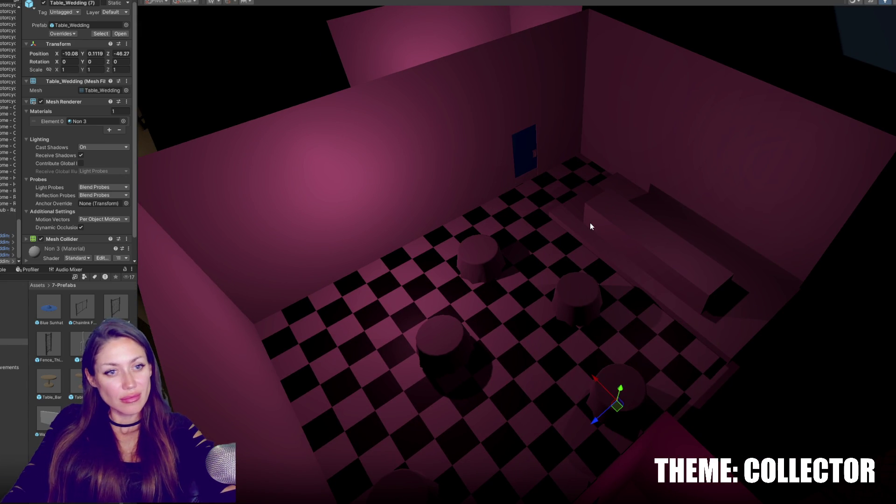
mouse_move(513, 322)
mouse_down()
mouse_move(526, 316)
mouse_move(448, 300)
mouse_move(536, 284)
mouse_move(472, 292)
mouse_move(429, 313)
mouse_move(313, 321)
mouse_move(354, 315)
mouse_move(351, 303)
mouse_move(351, 312)
mouse_move(391, 301)
mouse_up()
click(472, 293)
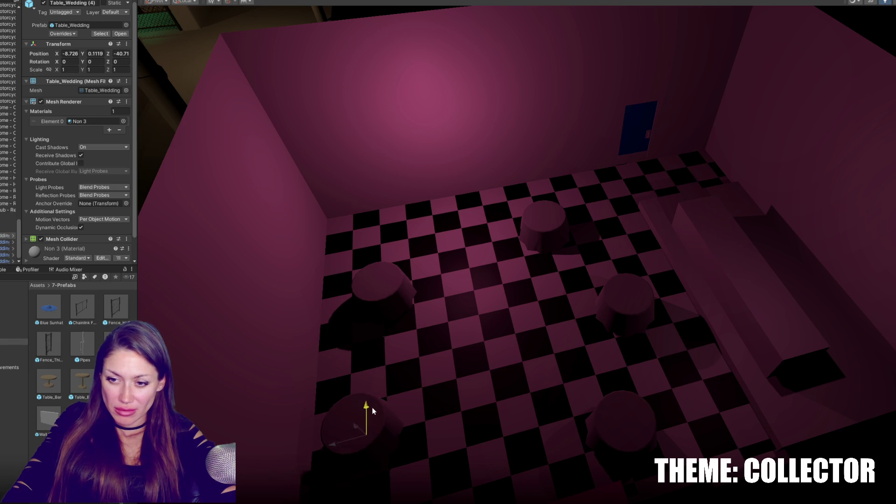
click(368, 416)
mouse_move(324, 415)
mouse_down()
mouse_move(352, 423)
mouse_move(426, 379)
mouse_up()
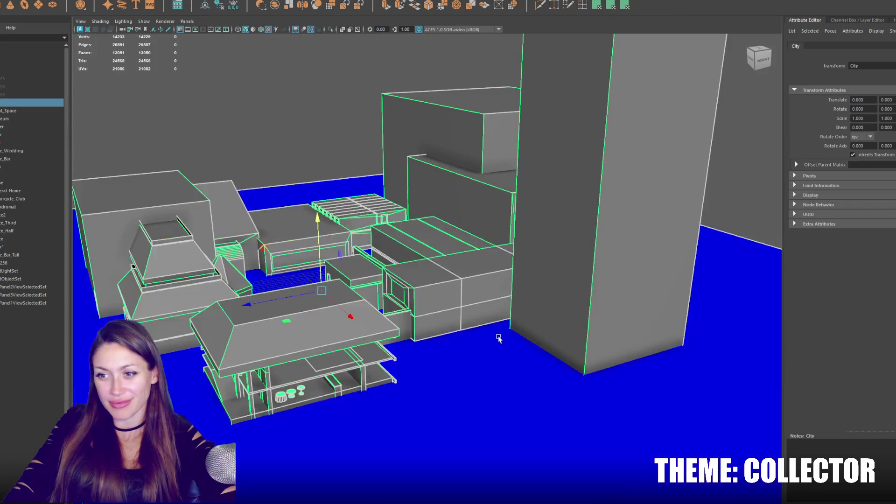
click(295, 394)
key(f)
scroll(363, 358, down, 5)
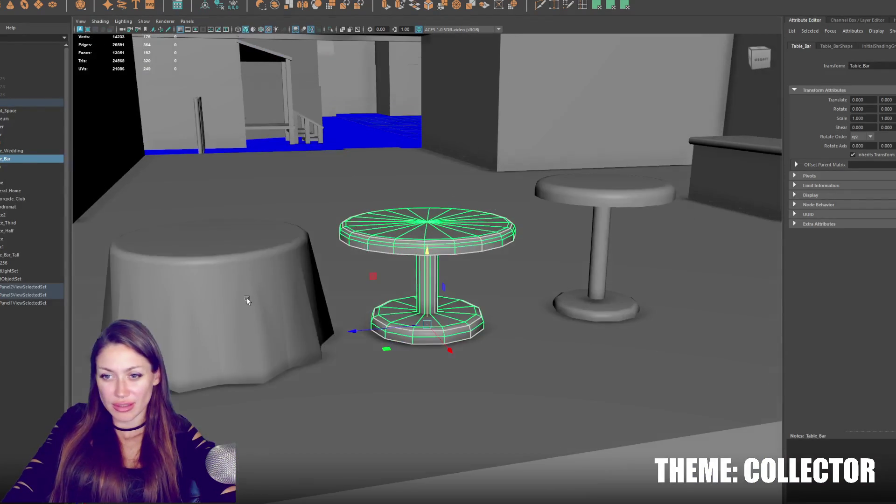
click(246, 298)
key(f)
drag(167, 356, 784, 290)
key(f)
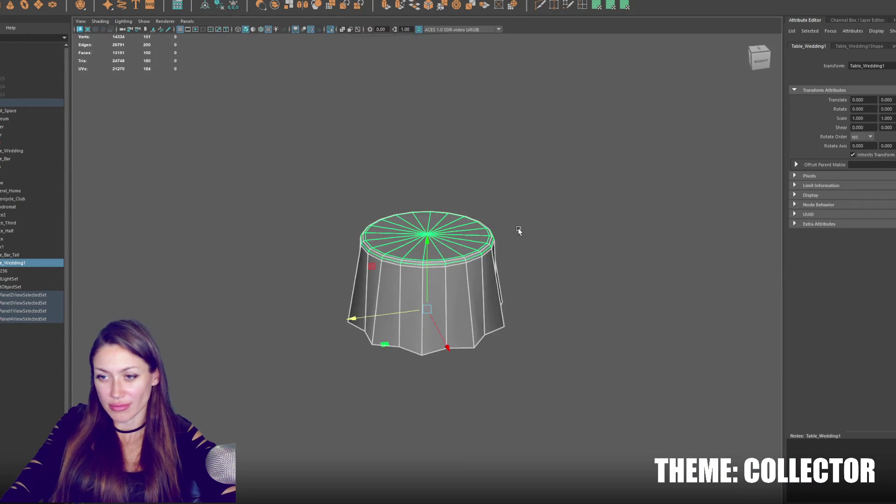
right_click(554, 188)
mouse_move(522, 178)
mouse_down()
mouse_move(449, 233)
mouse_move(463, 220)
mouse_up()
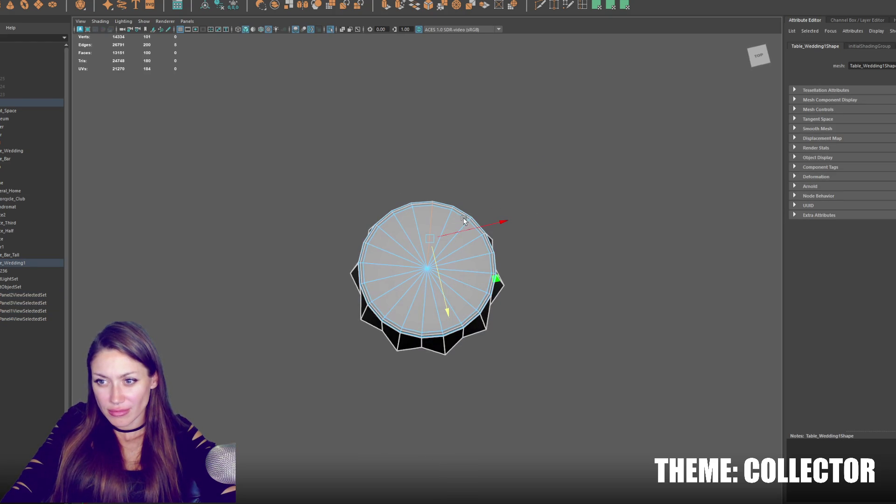
shift+double_click(447, 220)
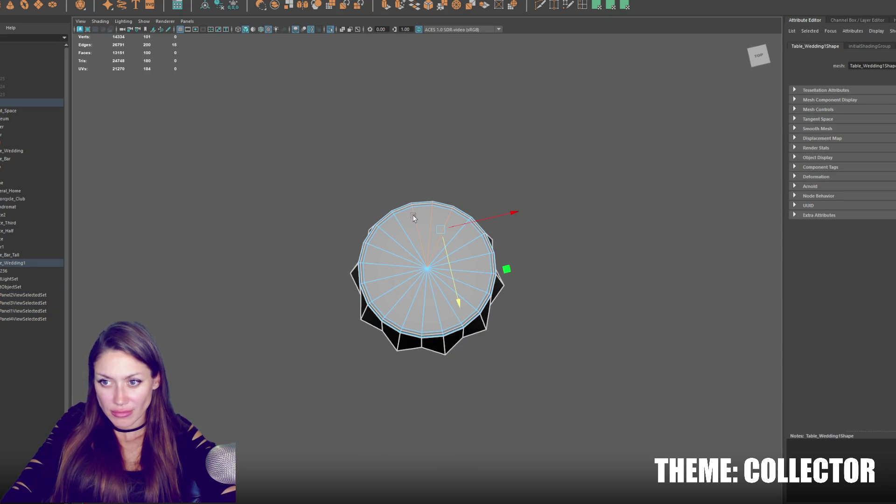
key(Delete)
mouse_move(471, 234)
mouse_down()
mouse_move(471, 269)
mouse_move(456, 253)
mouse_up()
double_click(415, 244)
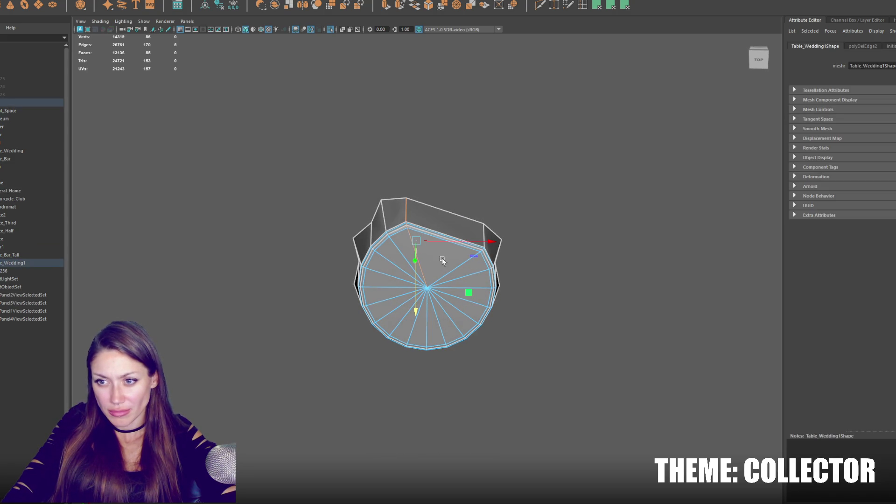
key(r)
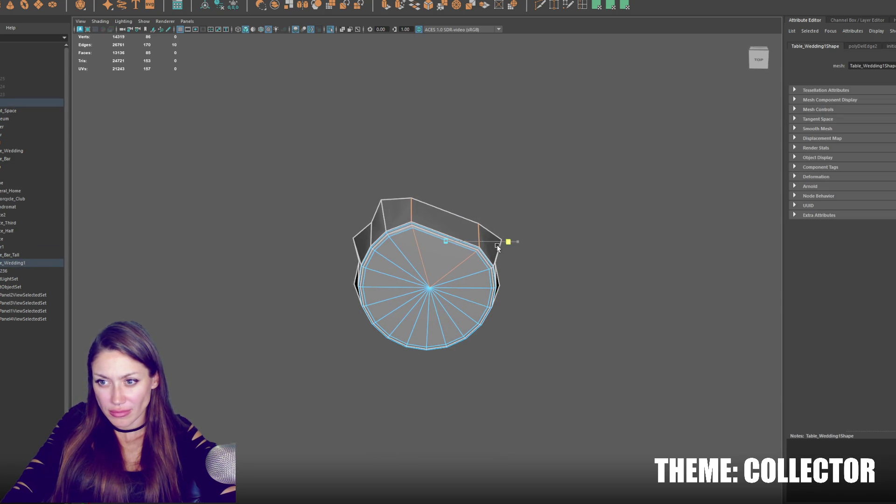
click(470, 205)
click(461, 242)
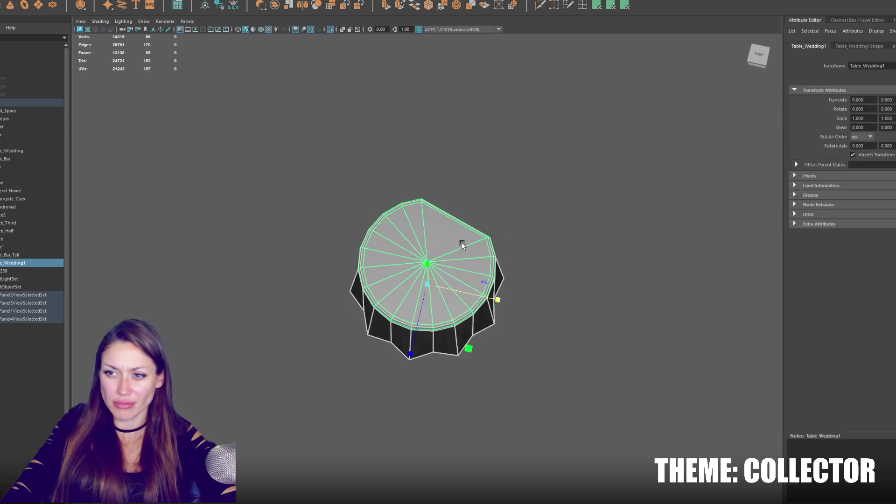
key(Delete)
mouse_move(502, 234)
mouse_down()
mouse_move(466, 277)
mouse_move(480, 267)
mouse_move(486, 240)
mouse_move(566, 231)
mouse_move(409, 244)
mouse_up()
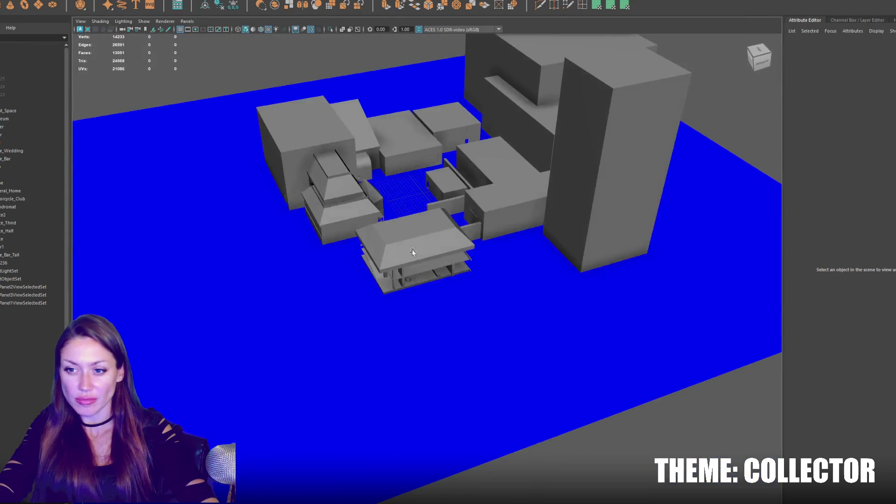
Step: Place the new cube beside the wedding tables, raised slightly and scaled down to fit
key(ctrl+z)
key(f)
scroll(400, 198, down, 3)
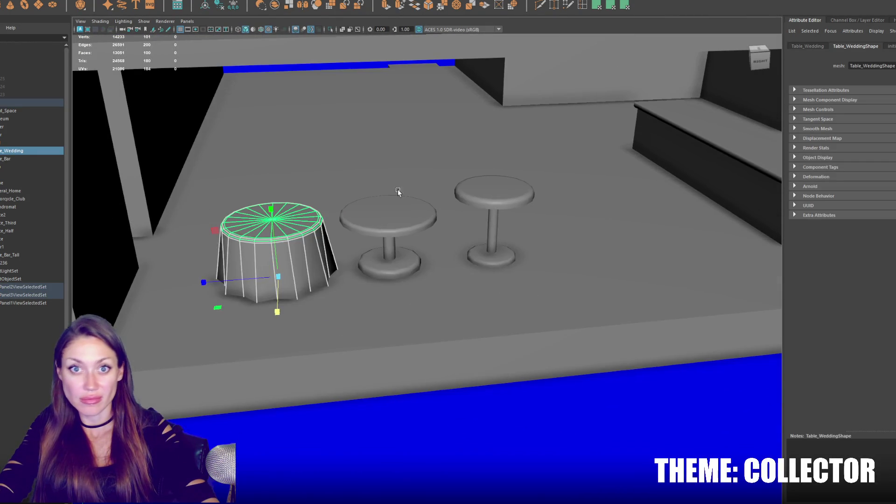
mouse_move(327, 187)
mouse_down()
mouse_move(451, 180)
mouse_move(513, 140)
mouse_move(667, 212)
mouse_move(477, 238)
mouse_move(582, 434)
mouse_move(493, 263)
mouse_move(514, 269)
mouse_move(517, 226)
mouse_up()
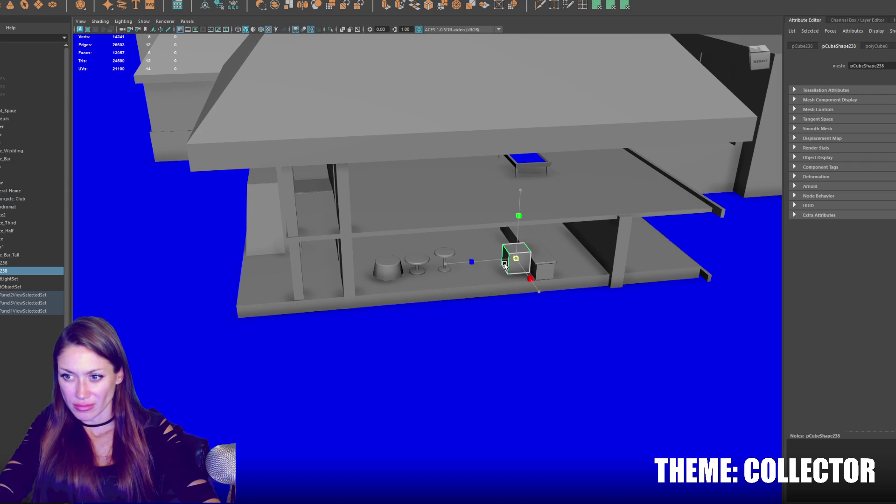
key(f)
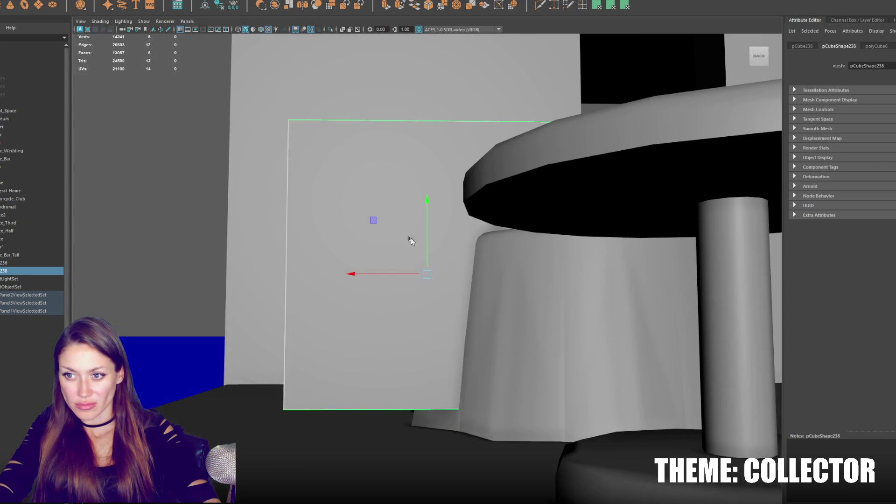
mouse_move(424, 251)
mouse_down()
mouse_move(422, 338)
mouse_move(385, 345)
mouse_up()
drag(429, 300, 433, 292)
mouse_move(424, 326)
mouse_down()
mouse_move(354, 326)
mouse_move(410, 318)
mouse_move(274, 388)
mouse_move(465, 295)
mouse_move(410, 336)
mouse_move(385, 301)
mouse_move(420, 326)
mouse_move(443, 299)
mouse_move(410, 318)
mouse_up()
key(w)
Step: Isolate the block pCube238 and delete its bottom face
right_click(418, 327)
click(444, 309)
click(413, 274)
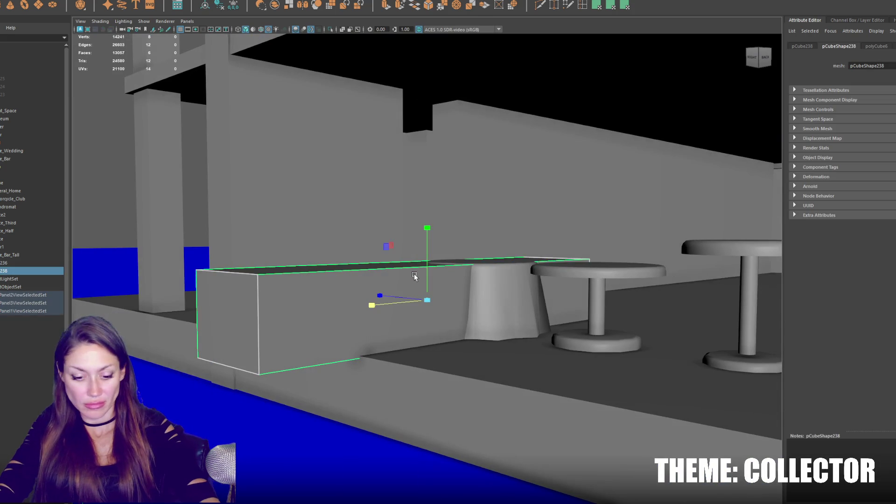
key(ctrl+1)
mouse_move(378, 290)
mouse_down()
mouse_move(497, 184)
mouse_move(436, 336)
mouse_move(386, 343)
mouse_move(525, 337)
mouse_move(679, 350)
mouse_move(714, 323)
mouse_move(690, 344)
mouse_move(695, 190)
mouse_move(596, 172)
mouse_up()
click(438, 330)
key(Delete)
Step: Bevel the block's two long top edges with 3 segments and a 0.1 fraction
right_click(580, 186)
click(453, 265)
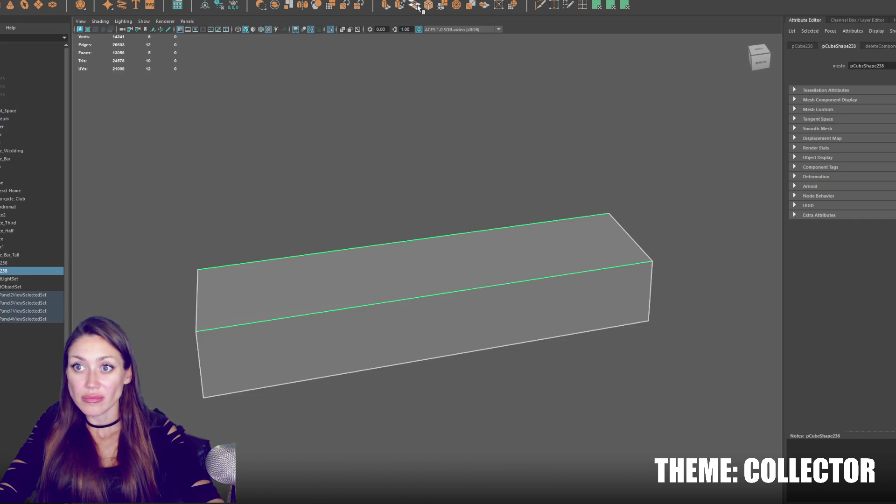
key(ctrl+b)
mouse_move(612, 289)
mouse_down()
mouse_move(620, 289)
mouse_move(610, 283)
mouse_up()
text(0.2)
key(Return)
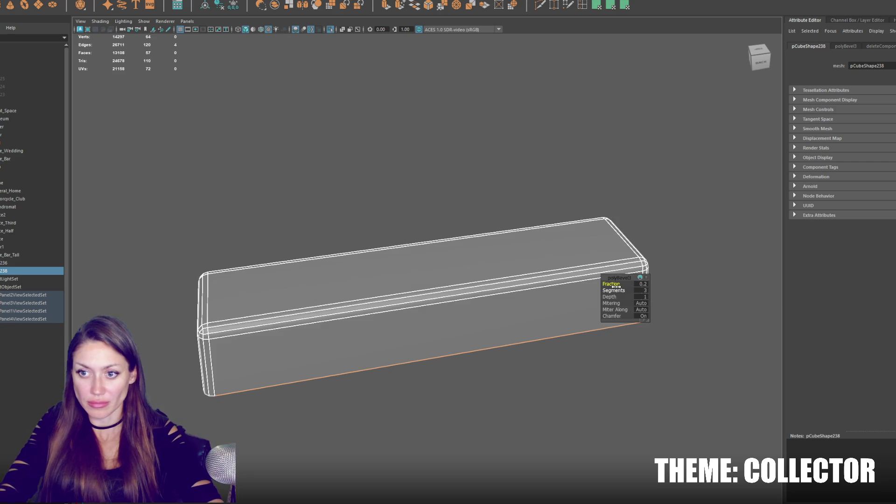
text(0.1)
key(Return)
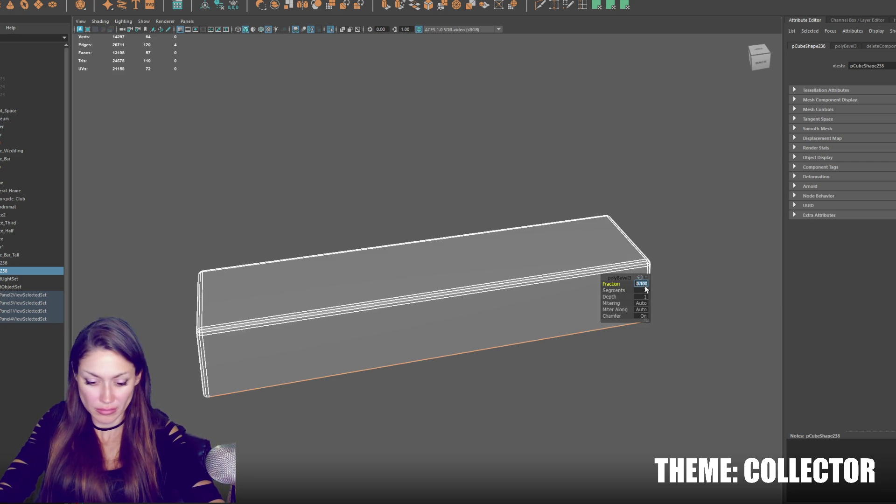
Step: Try inserting five evenly spaced edge loops across the block, then undo them
click(448, 243)
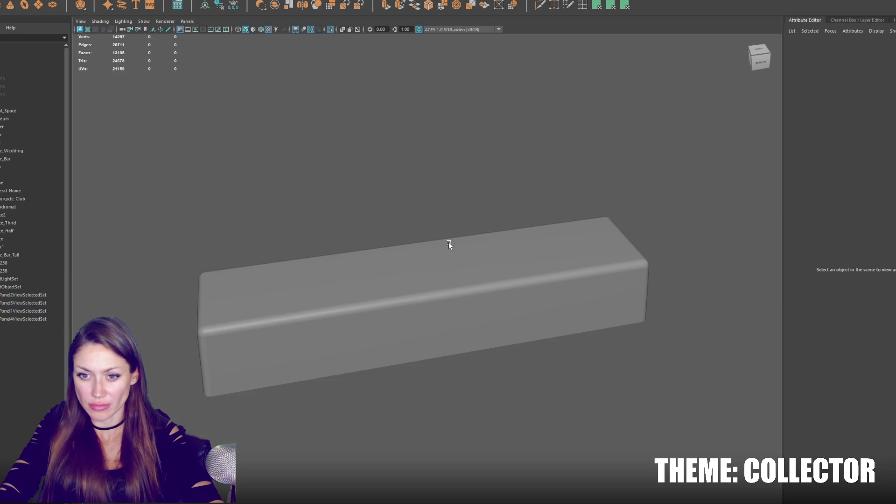
double_click(563, 12)
click(799, 120)
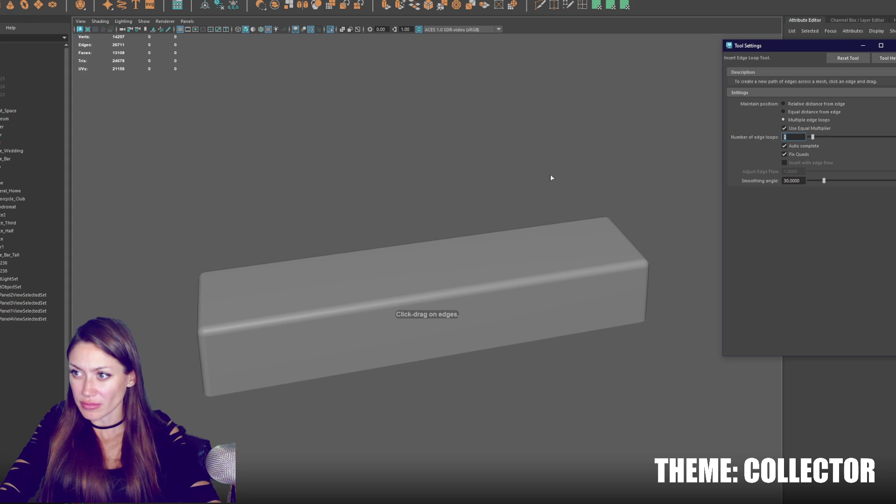
text(5)
click(516, 274)
click(525, 228)
click(554, 158)
click(586, 232)
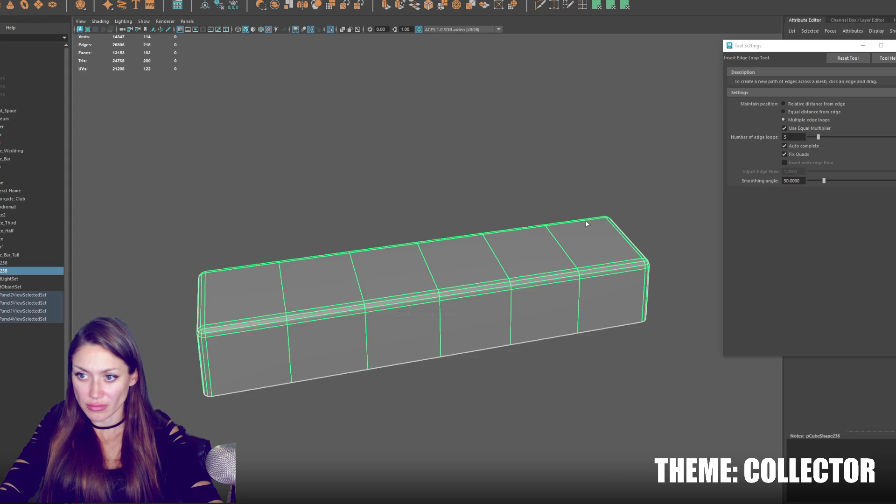
key(ctrl+z)
Step: Pull the block's end inward to shorten it and re-centre its pivot
key(w)
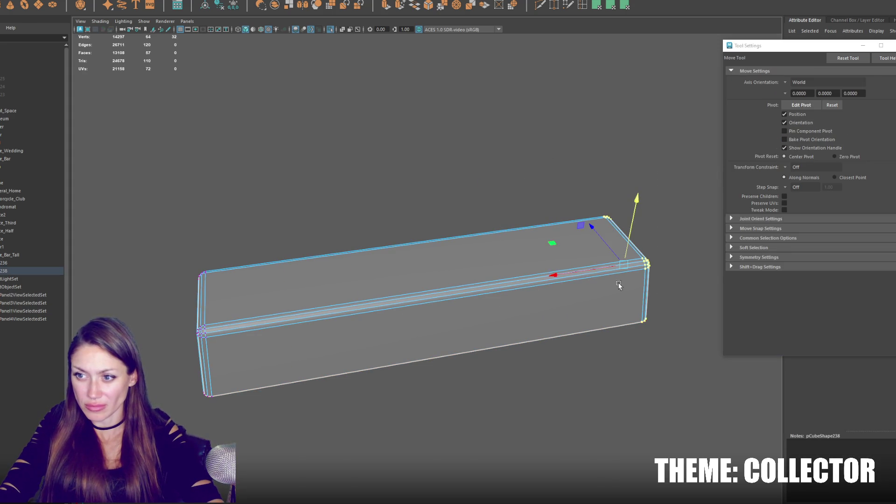
drag(602, 267, 532, 279)
key(3)
click(455, 180)
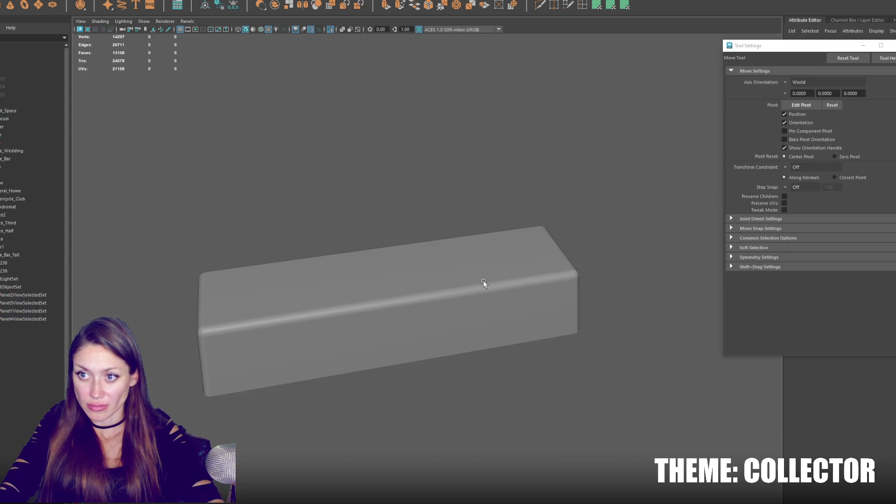
key(ctrl+z)
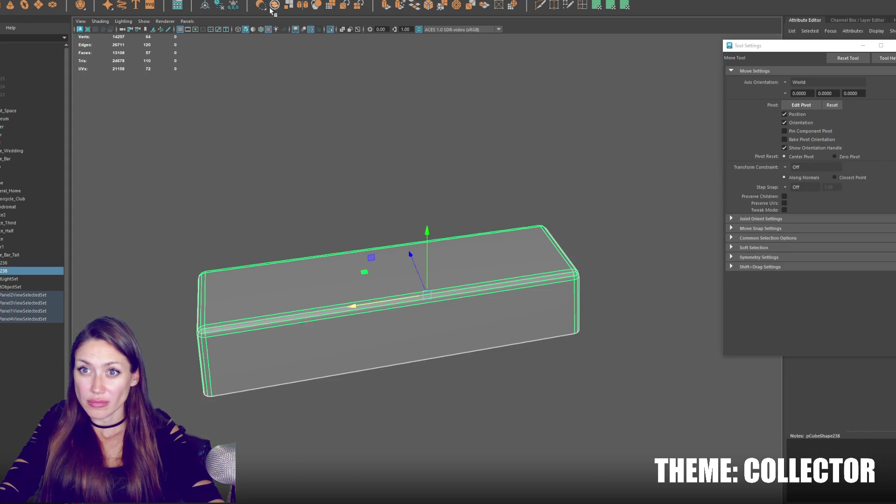
click(221, 4)
key(q)
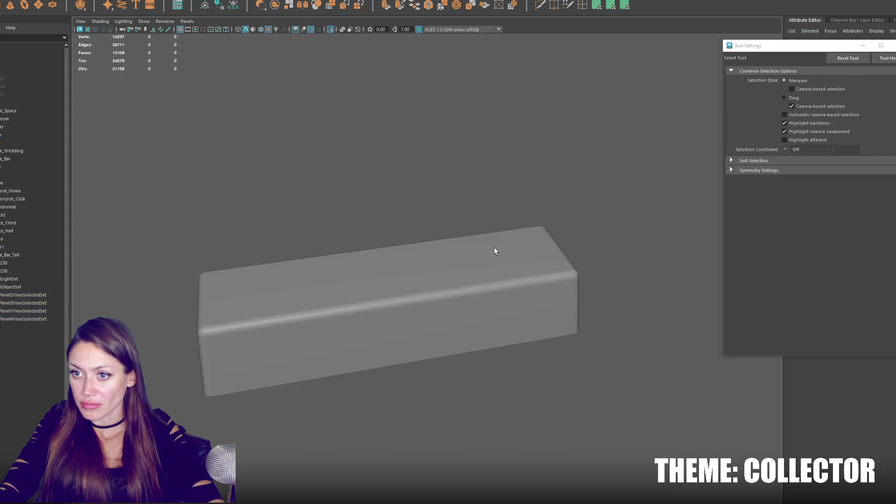
key(ctrl+e)
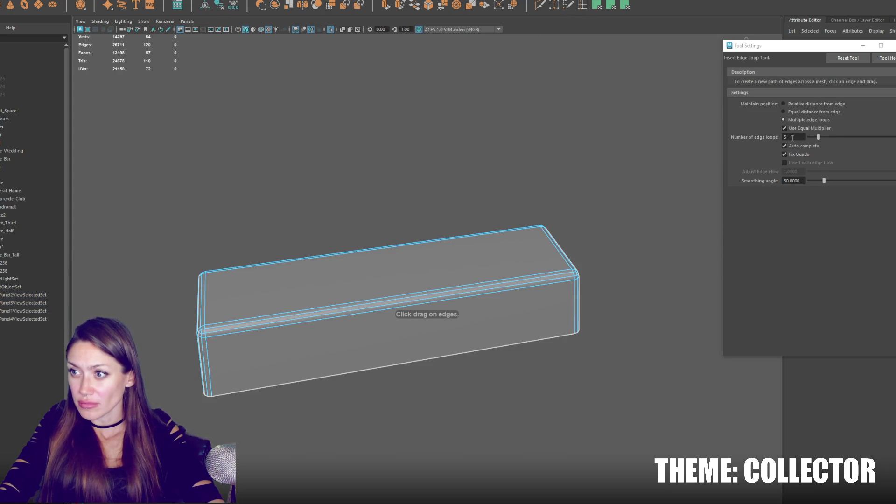
Step: Insert ten edge loops across the block, then view it in wireframe and pick a bottom vertex
text(10)
click(522, 276)
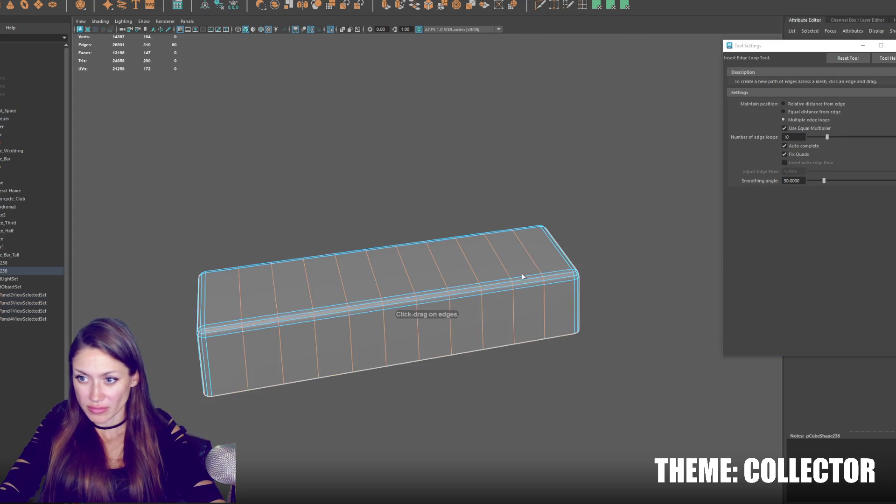
key(q)
drag(243, 393, 265, 347)
key(4)
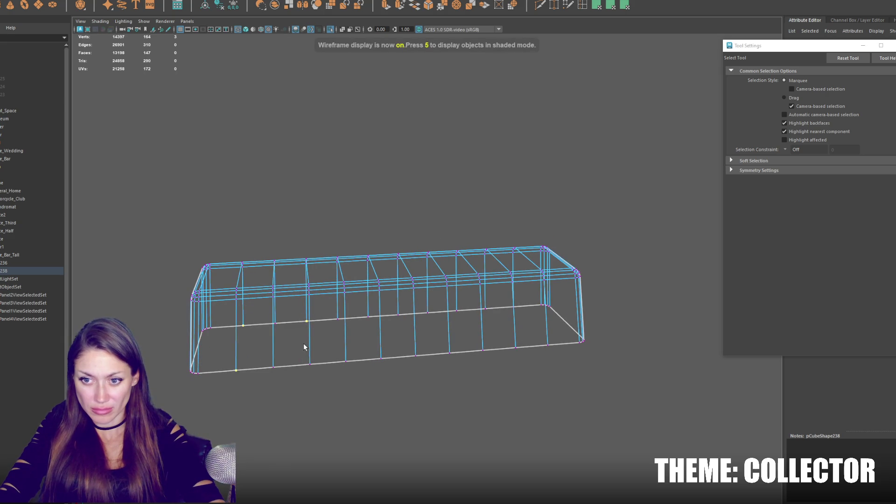
shift+click(449, 351)
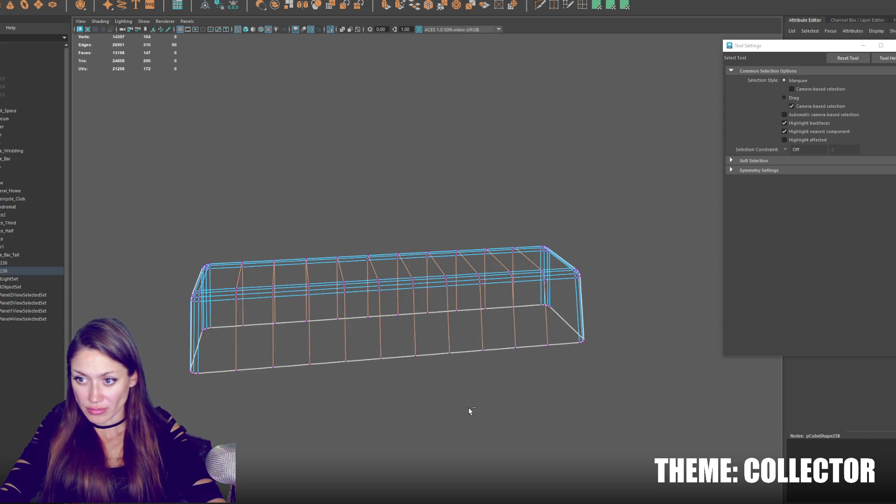
key(F8)
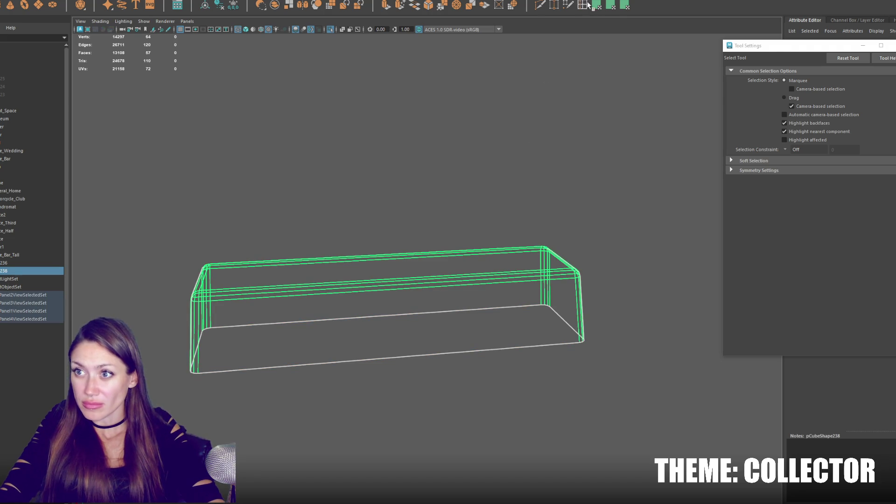
Step: Insert eleven vertical edge loops around the long tablecloth
click(582, 5)
click(792, 137)
text(1)
key(Return)
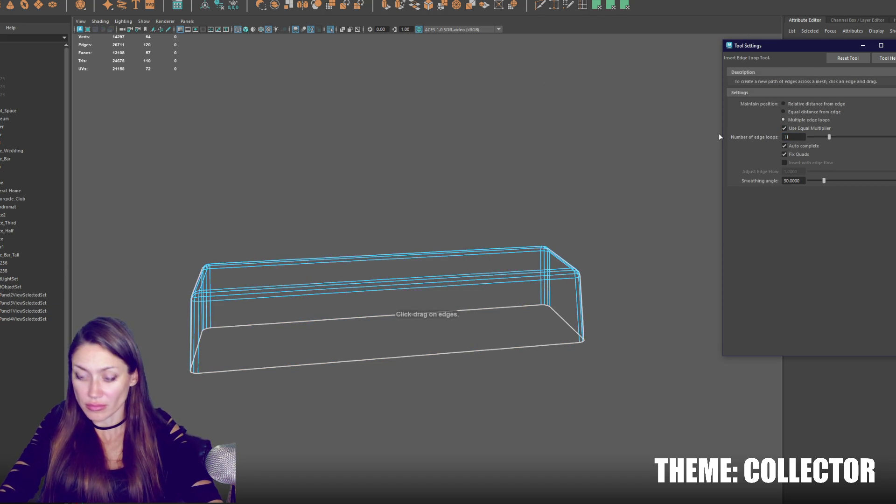
click(506, 279)
key(q)
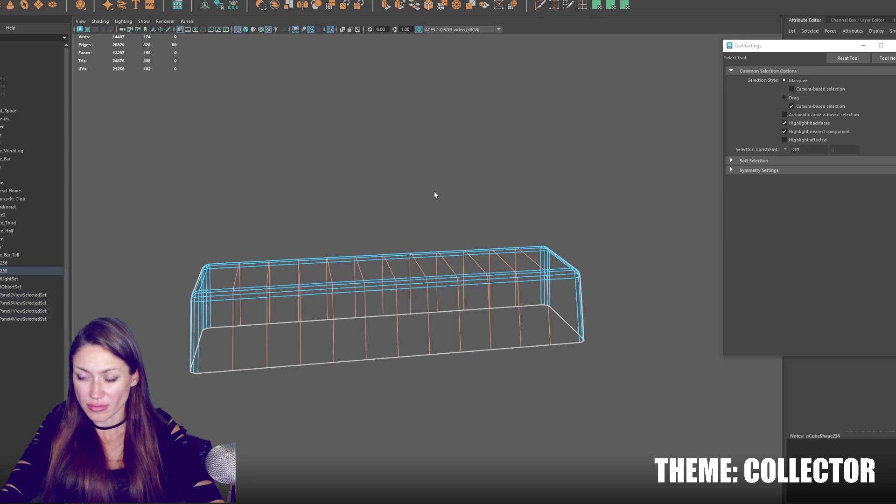
Step: Scale alternating bottom vertices outward and down so the hem zigzags into folds
key(F9)
drag(248, 304, 235, 379)
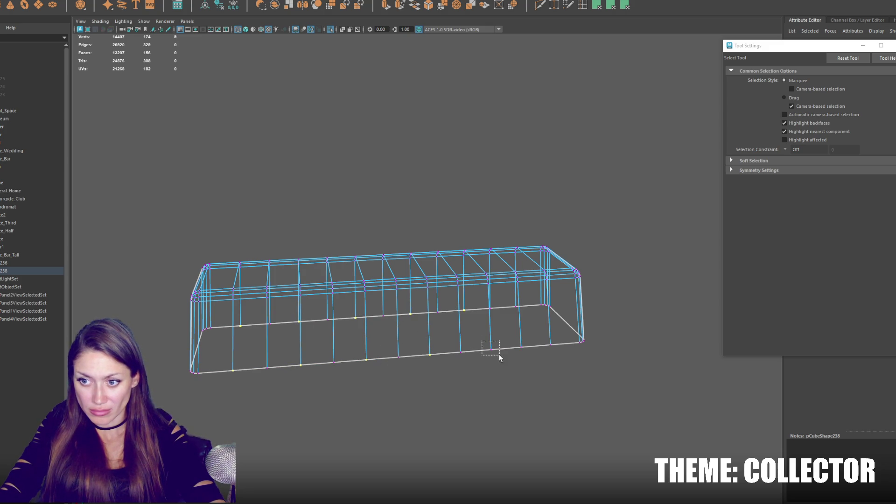
key(r)
drag(387, 264, 382, 325)
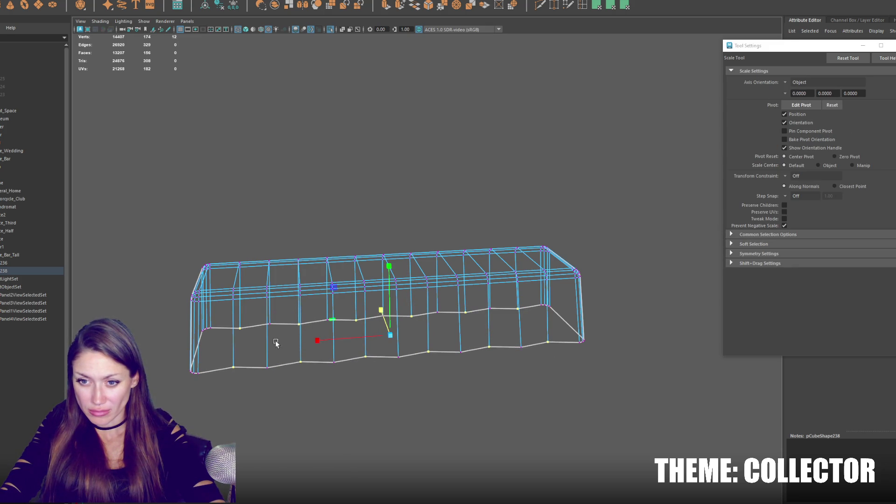
drag(261, 337, 273, 373)
key(q)
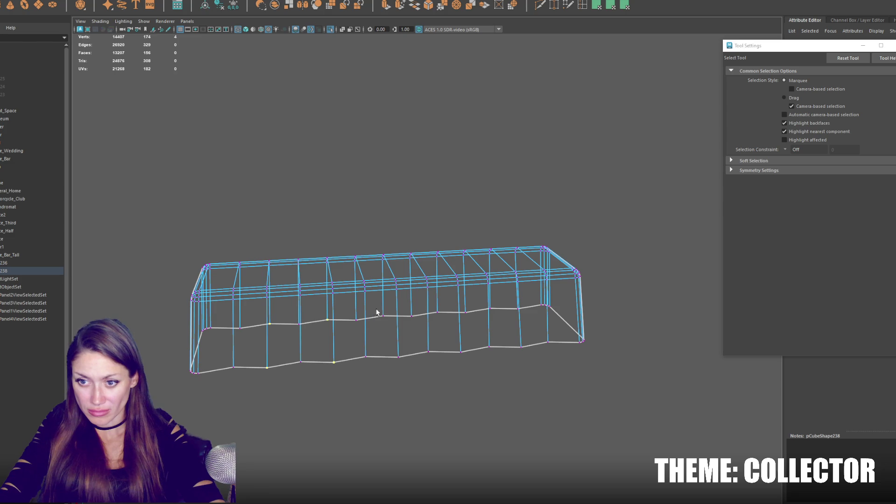
drag(463, 359, 464, 360)
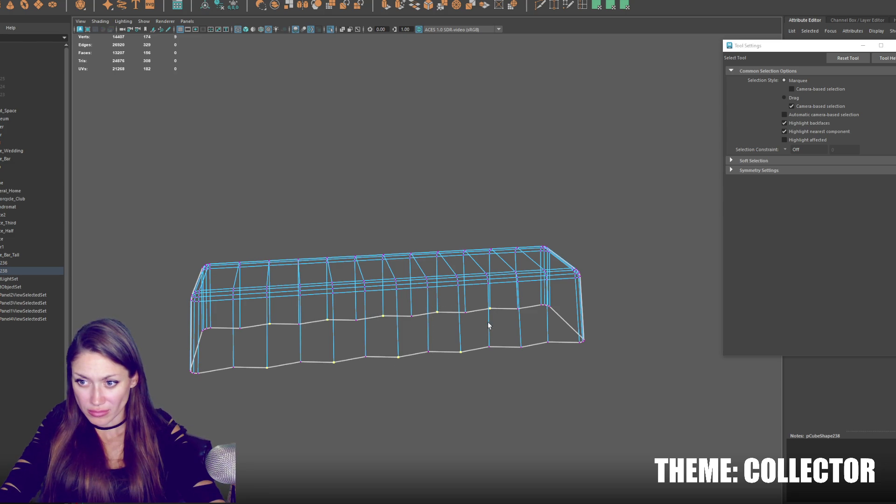
key(r)
drag(392, 339, 382, 310)
Step: Return to shaded view, orbit to inspect the folds, and select the table
key(w)
key(5)
click(385, 228)
mouse_move(456, 216)
mouse_down()
mouse_move(532, 228)
mouse_move(507, 221)
mouse_up()
click(507, 221)
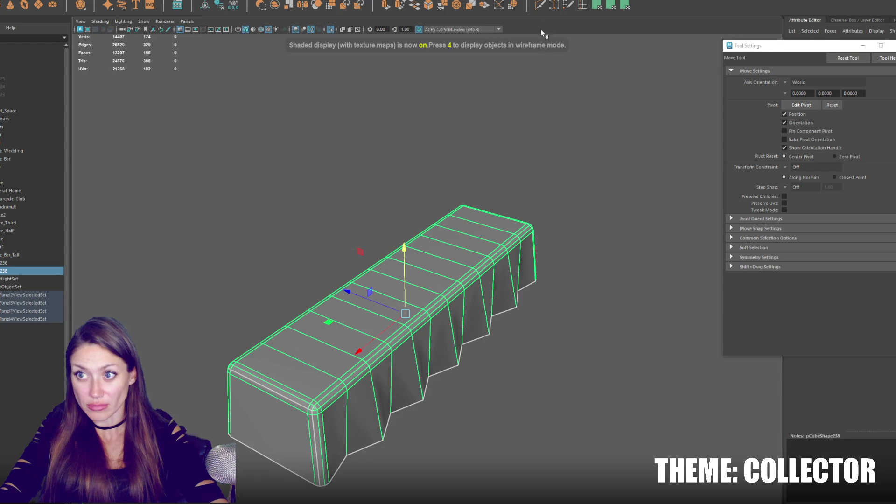
Step: Insert three lengthwise edge loops across the long table's top
click(582, 5)
click(768, 141)
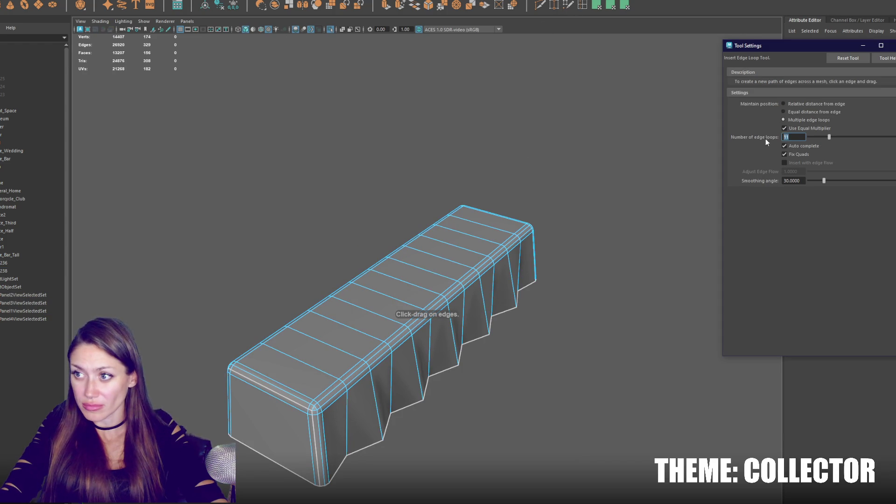
click(299, 395)
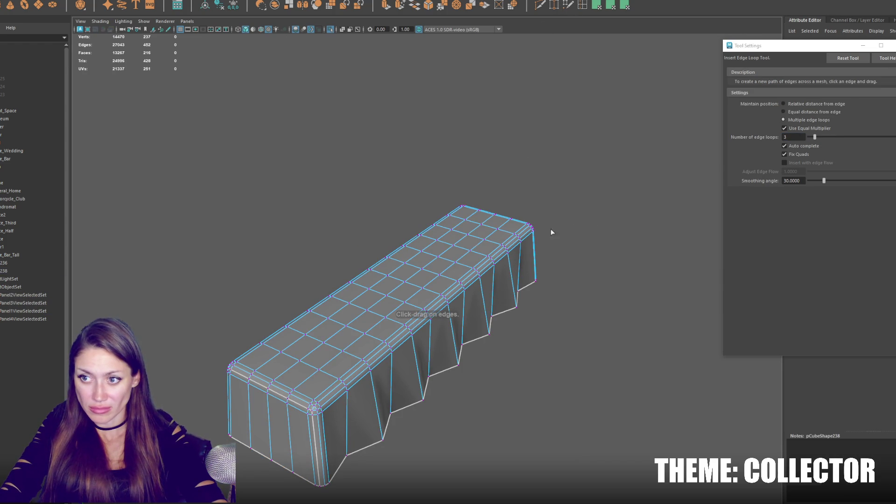
key(q)
Step: Orbit around the table to check its ends and corner vertices, then select it
mouse_move(300, 472)
alt+mouse_down()
mouse_move(429, 400)
mouse_move(471, 410)
alt+mouse_up()
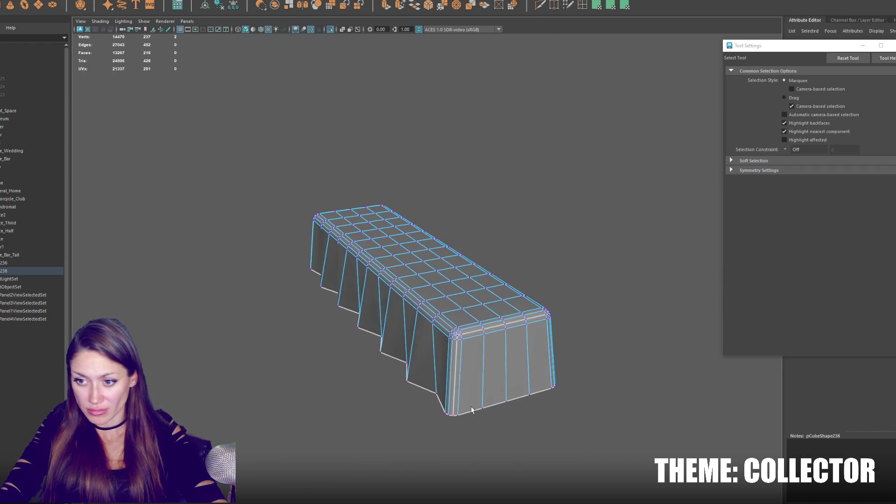
key(r)
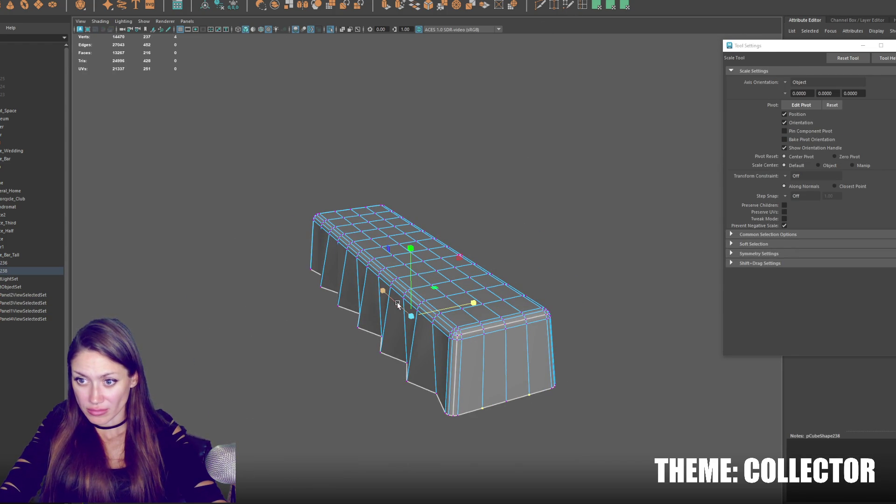
key(q)
mouse_move(513, 413)
alt+mouse_down()
mouse_move(472, 404)
mouse_move(243, 427)
alt+mouse_up()
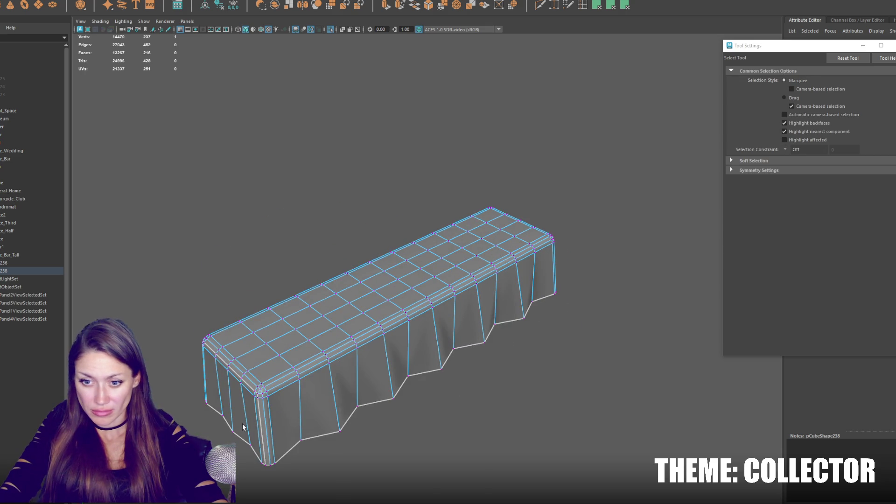
shift+click(243, 427)
key(r)
key(q)
click(394, 197)
mouse_move(393, 197)
mouse_down()
mouse_move(413, 175)
mouse_move(371, 171)
mouse_up()
click(388, 288)
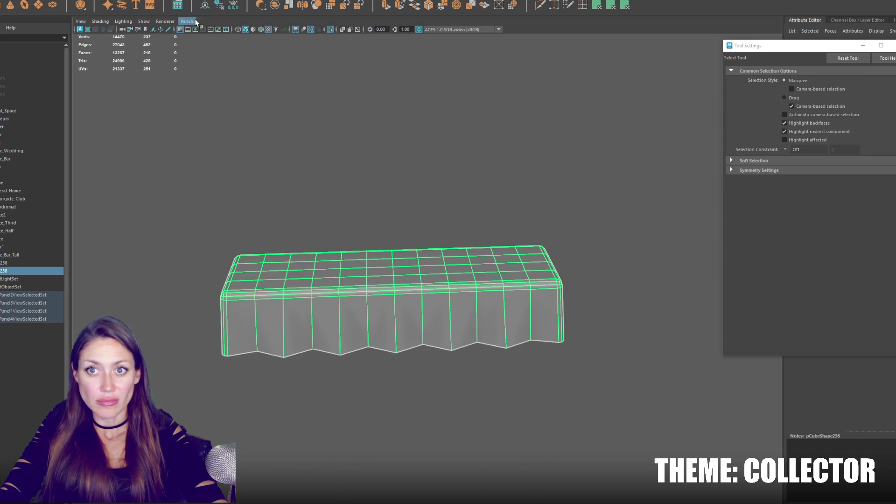
Step: Deselect the table and zoom out to see it beside the round tables
click(520, 390)
click(494, 344)
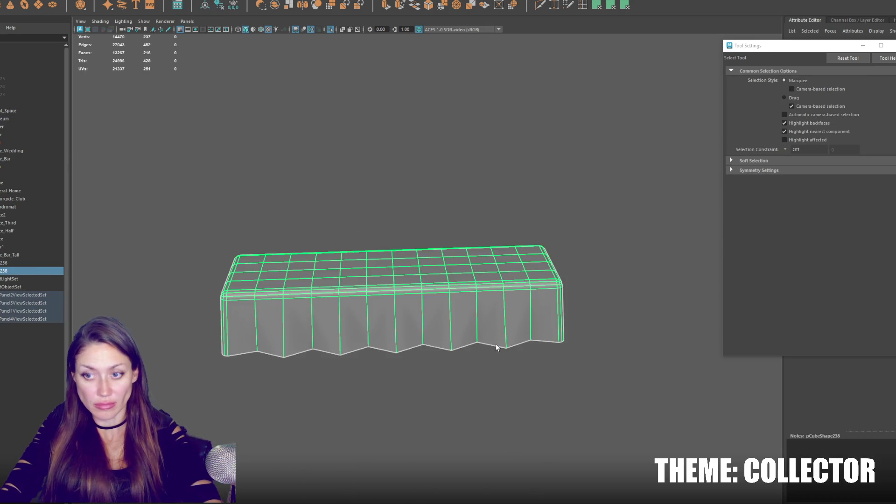
click(530, 382)
scroll(530, 382, up, 10)
mouse_move(513, 304)
mouse_down()
mouse_move(496, 303)
mouse_move(503, 316)
mouse_move(480, 294)
mouse_up()
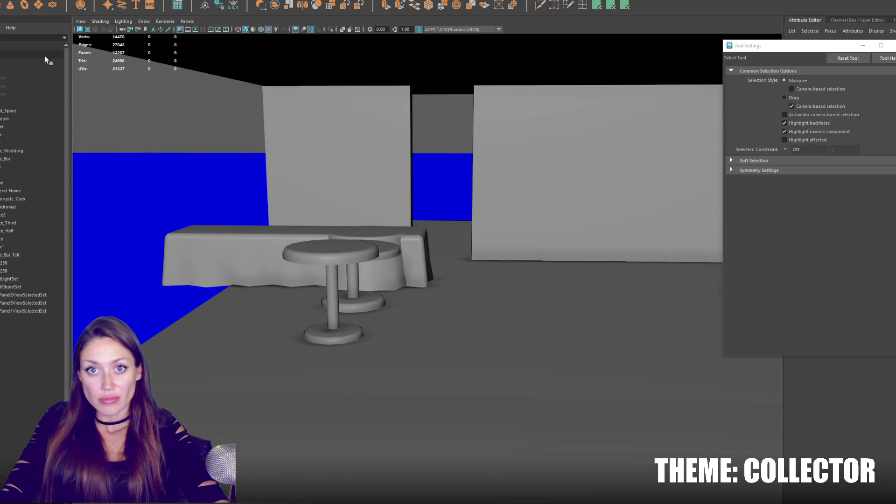
Step: Create a new cube, isolate it, and scale it into a thin, narrow seat slab
key(f)
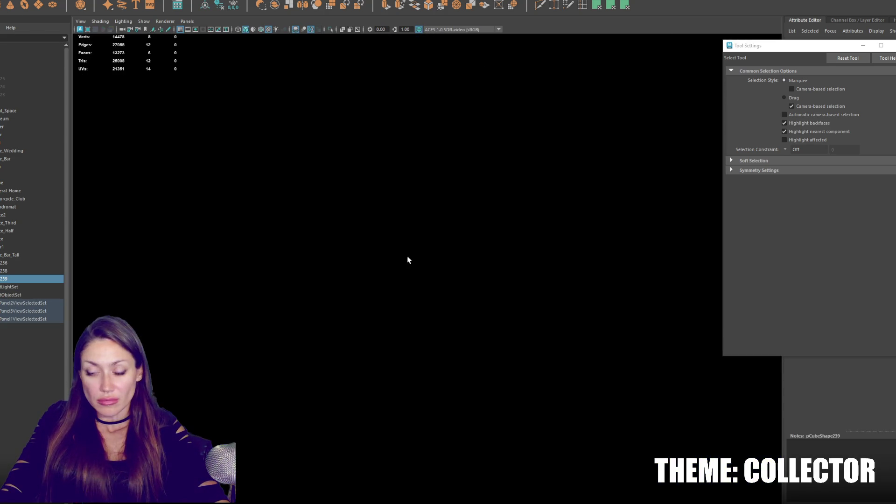
key(ctrl+1)
key(r)
drag(426, 253, 428, 312)
mouse_move(404, 275)
mouse_down()
mouse_move(441, 271)
mouse_move(422, 272)
mouse_move(426, 207)
mouse_move(426, 219)
mouse_up()
drag(484, 258, 450, 276)
Step: Insert one edge loop across the seat and select its rear strip face
click(582, 4)
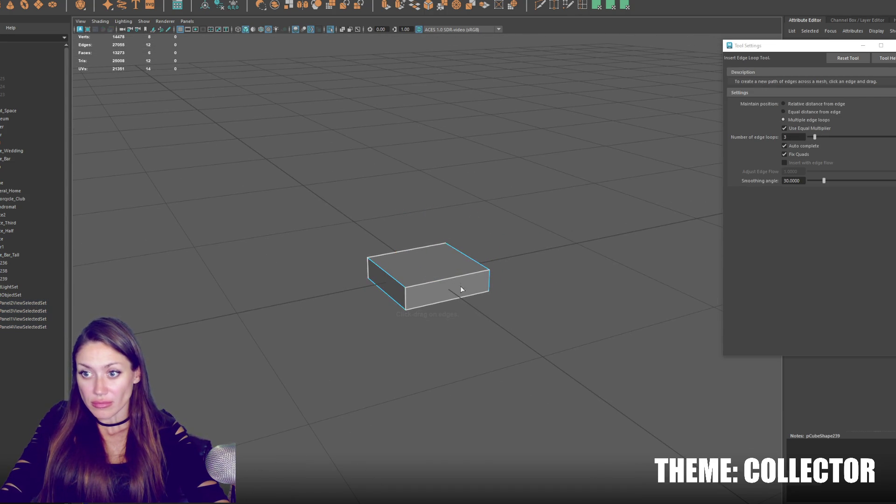
click(840, 58)
click(466, 272)
right_click(465, 233)
click(455, 264)
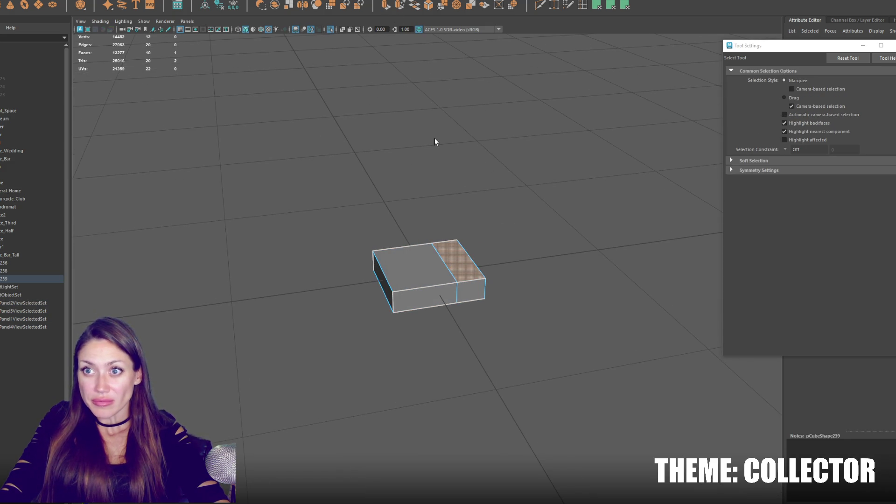
Step: Extrude the rear strip upward into a backrest and narrow its top
key(w)
drag(461, 220, 463, 140)
drag(483, 177, 514, 175)
key(r)
mouse_move(410, 169)
mouse_down()
mouse_move(423, 170)
mouse_move(396, 207)
mouse_move(348, 214)
mouse_up()
Step: Multi-Cut a new edge across the chair side and delete the inner corner edge loop
alt+drag(435, 272, 466, 272)
click(469, 268)
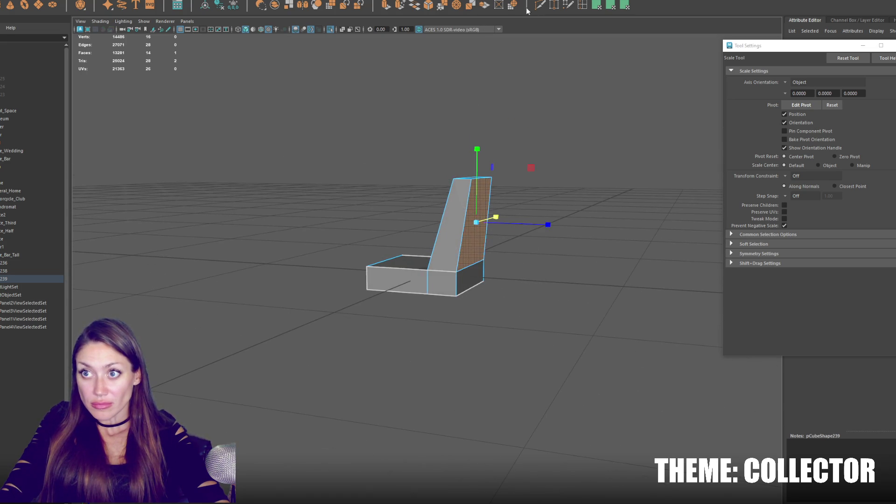
shift+right_click(455, 240)
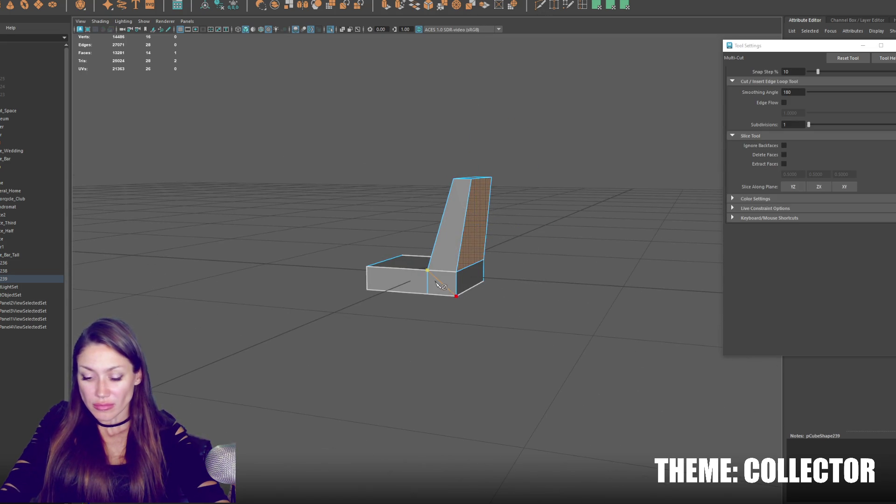
click(439, 286)
alt+drag(438, 285, 302, 289)
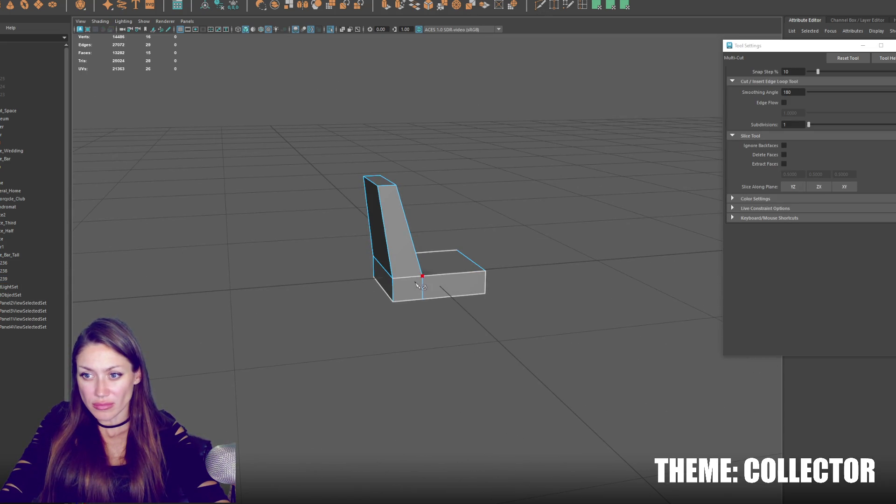
key(q)
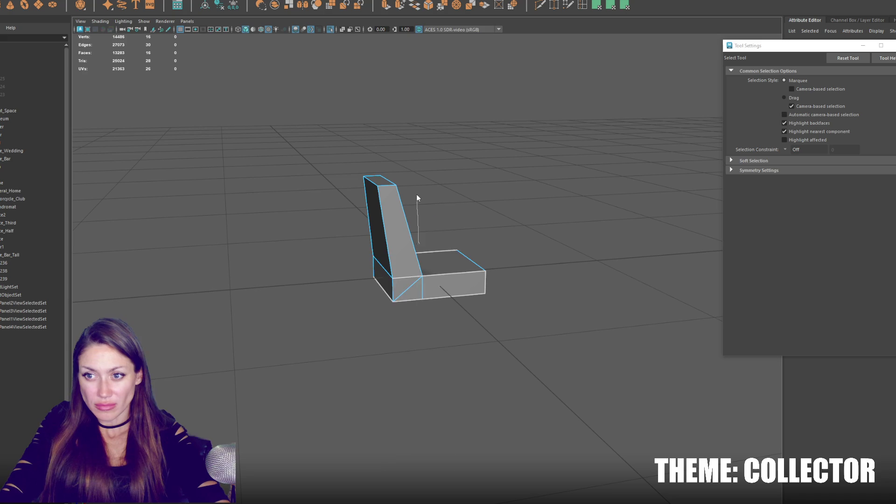
double_click(404, 277)
key(Delete)
Step: Slide the backrest's top edge to slant it backward, then select the finished chair
alt+drag(416, 291, 400, 291)
right_click(499, 214)
click(378, 177)
key(w)
mouse_move(354, 176)
mouse_down()
mouse_move(377, 191)
mouse_move(401, 252)
mouse_move(474, 297)
mouse_move(448, 279)
mouse_move(463, 267)
mouse_move(435, 285)
mouse_move(401, 279)
mouse_move(422, 272)
mouse_move(406, 262)
mouse_move(488, 256)
mouse_move(530, 242)
mouse_move(479, 203)
mouse_up()
click(407, 263)
click(468, 292)
key(r)
click(402, 259)
click(429, 223)
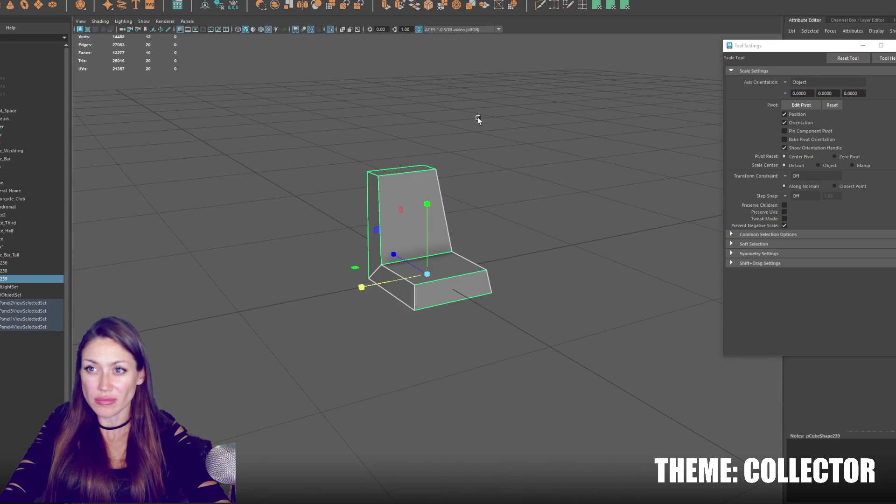